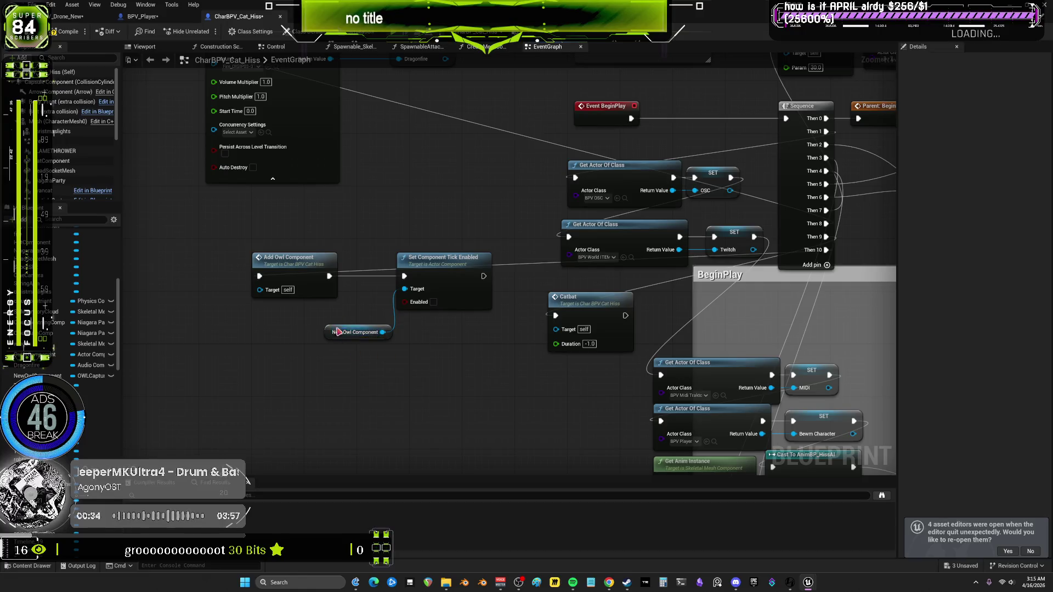
Stack Set Component Tick Enabled under Add Owl Component and New Owl Component in one column
click(338, 332)
mouse_move(446, 264)
mouse_down()
mouse_move(293, 333)
mouse_move(296, 320)
mouse_move(296, 331)
mouse_up()
click(356, 312)
drag(267, 272, 267, 265)
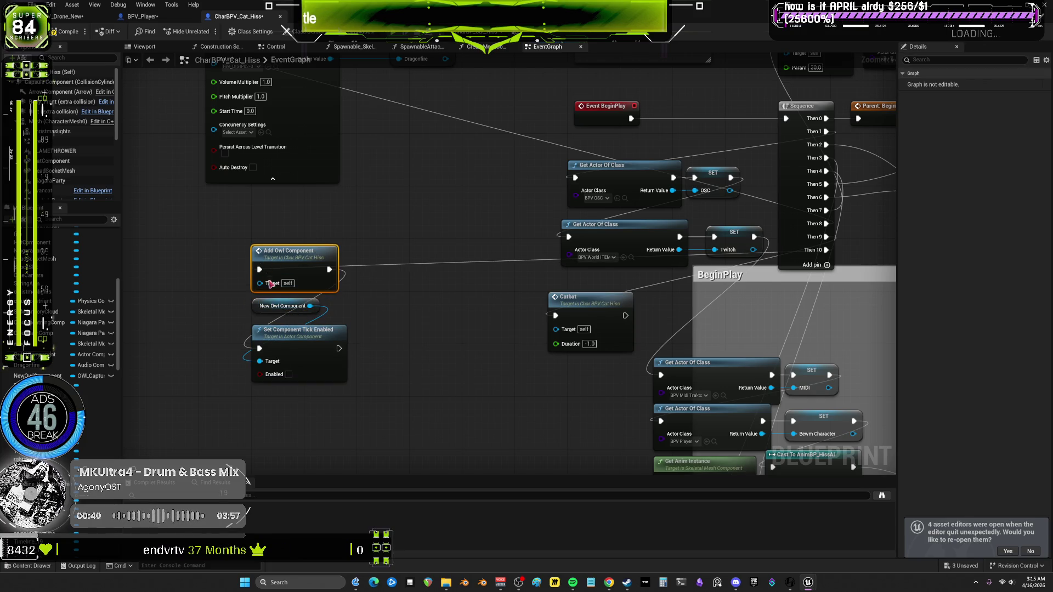
drag(264, 329, 263, 323)
mouse_move(371, 386)
mouse_down()
mouse_move(296, 270)
mouse_move(307, 290)
mouse_move(538, 383)
mouse_move(343, 285)
mouse_move(695, 273)
mouse_move(658, 258)
mouse_move(651, 236)
mouse_up()
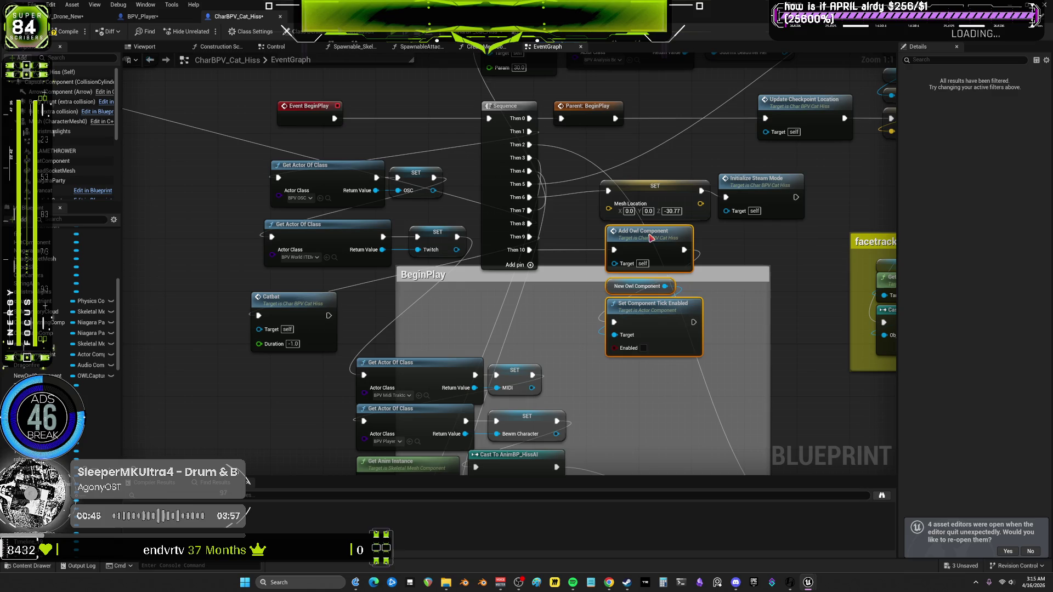
Pan to the Sequence outputs, deselect the owl nodes and switch to the BPV_Player event graph
drag(743, 251, 600, 256)
click(600, 256)
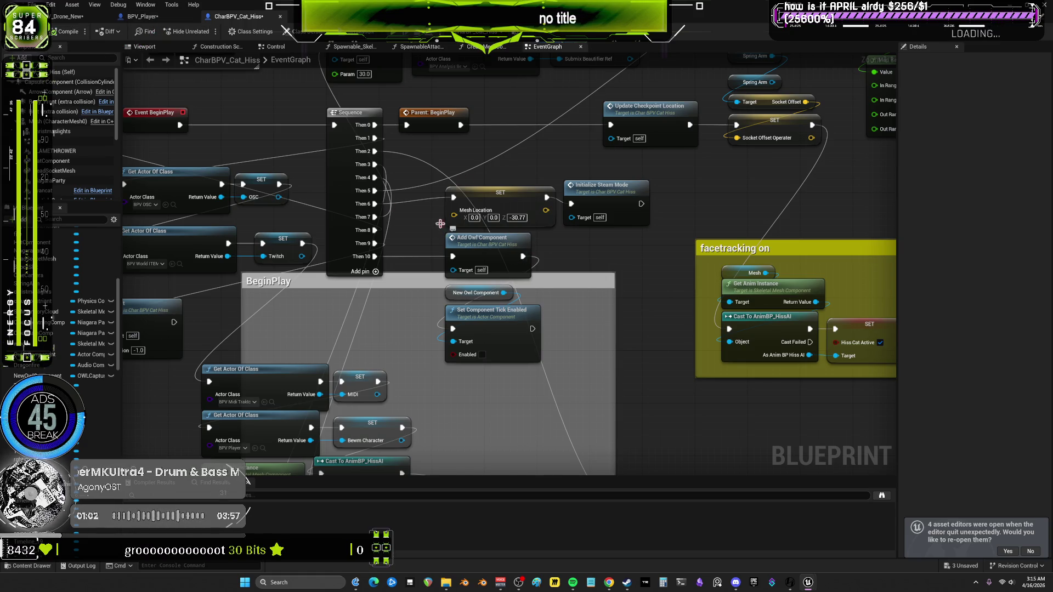
click(165, 18)
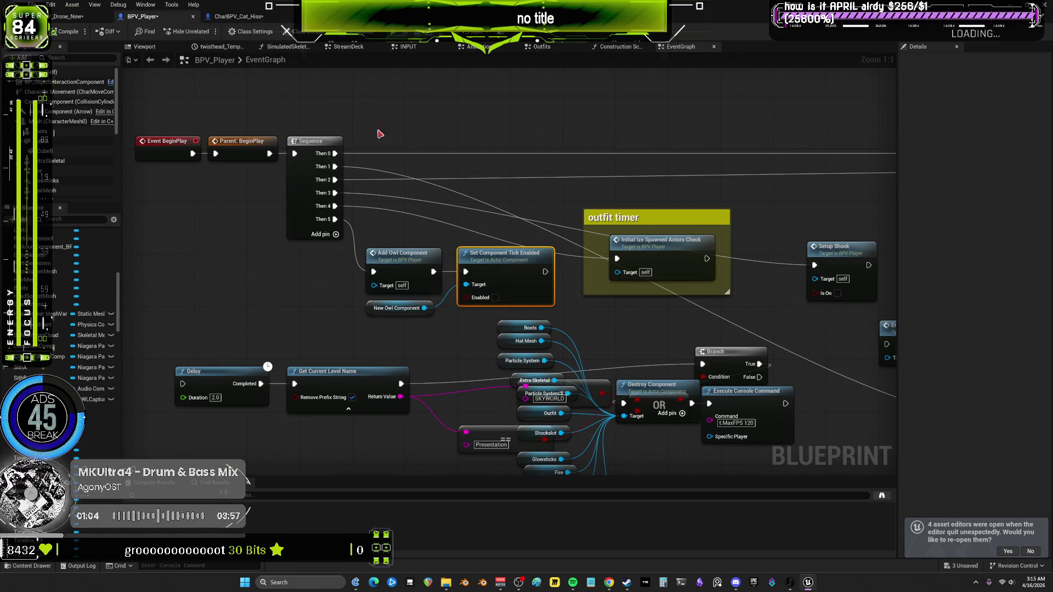
Look through the BPV_Drone_New, BPV_Player and CharBPV_Cat_Hiss event graphs
click(71, 16)
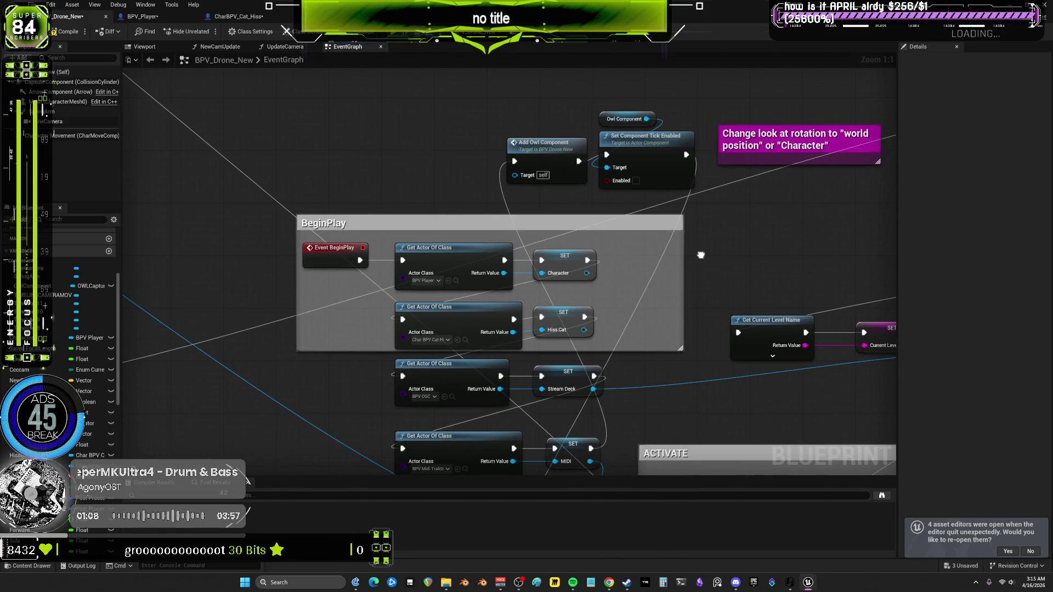
click(153, 20)
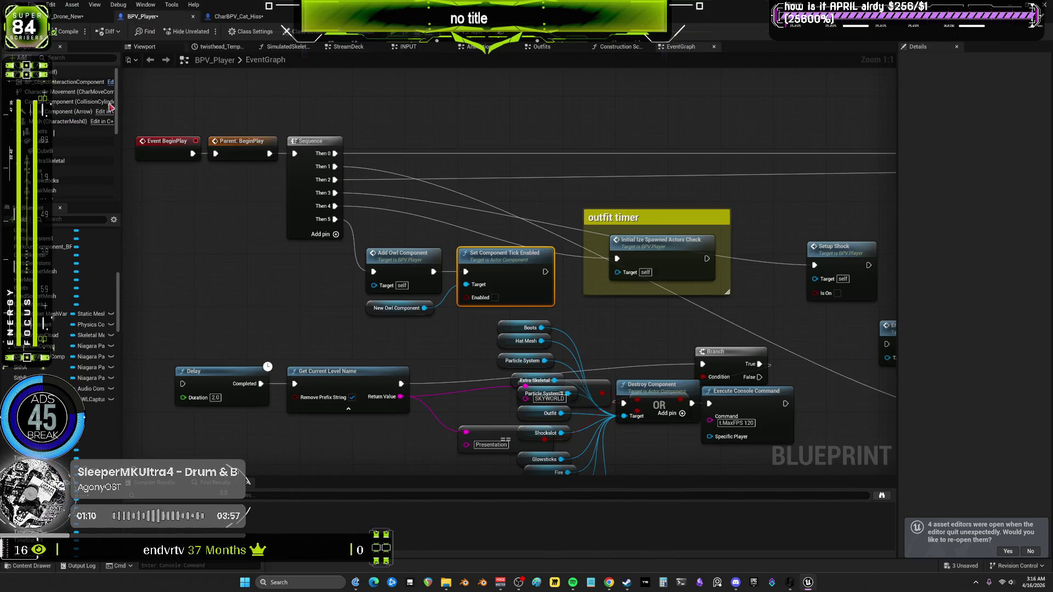
scroll(72, 188, down, 1)
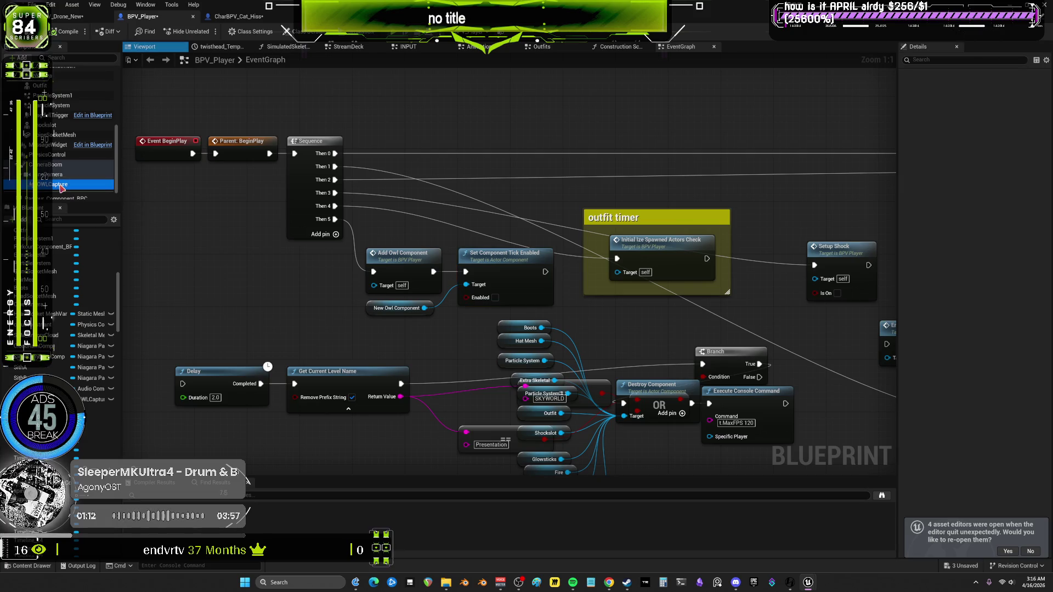
click(233, 16)
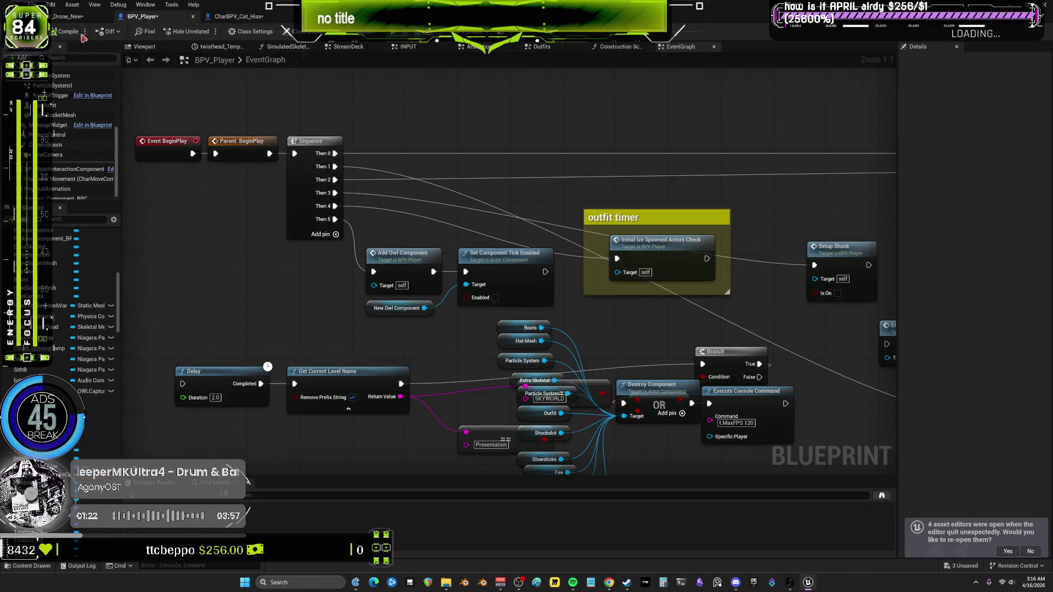
Compile the Blueprint, show BPV_Drone_New, then bring the VOIDWorld level editor to the front
click(69, 31)
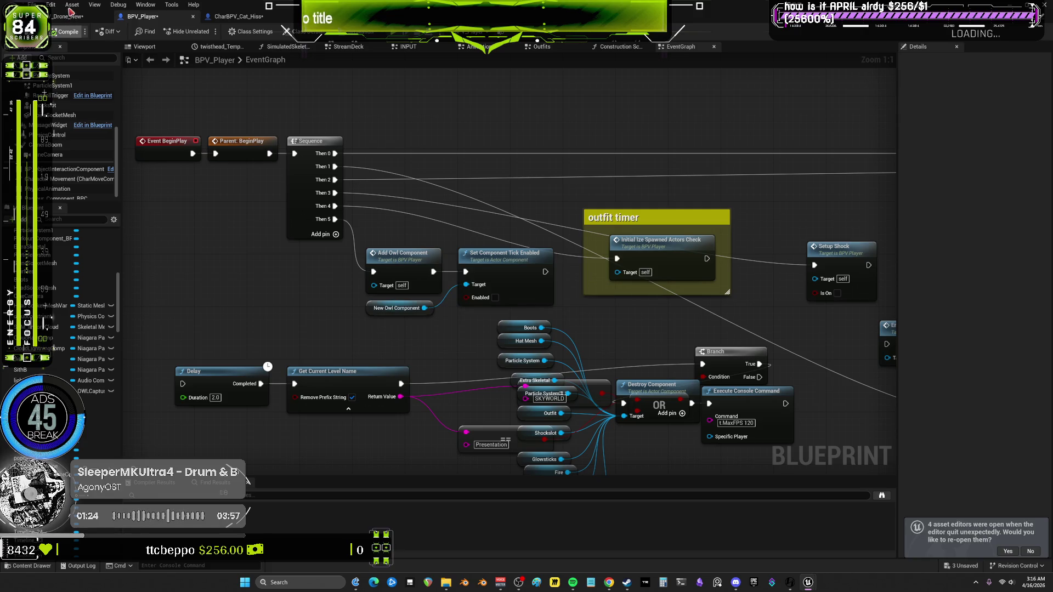
key(alt+a)
key(Escape)
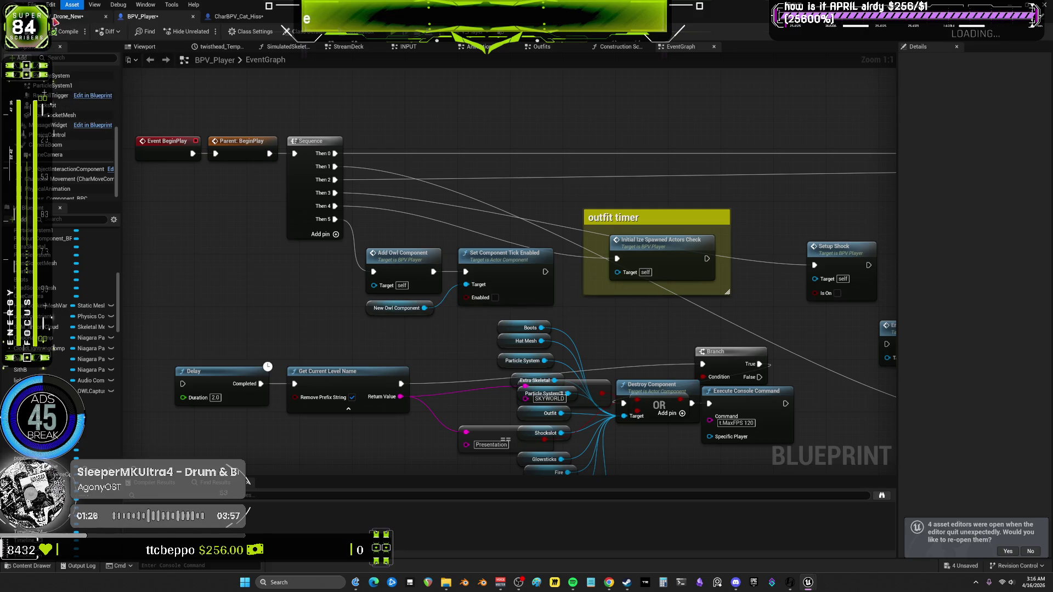
click(65, 20)
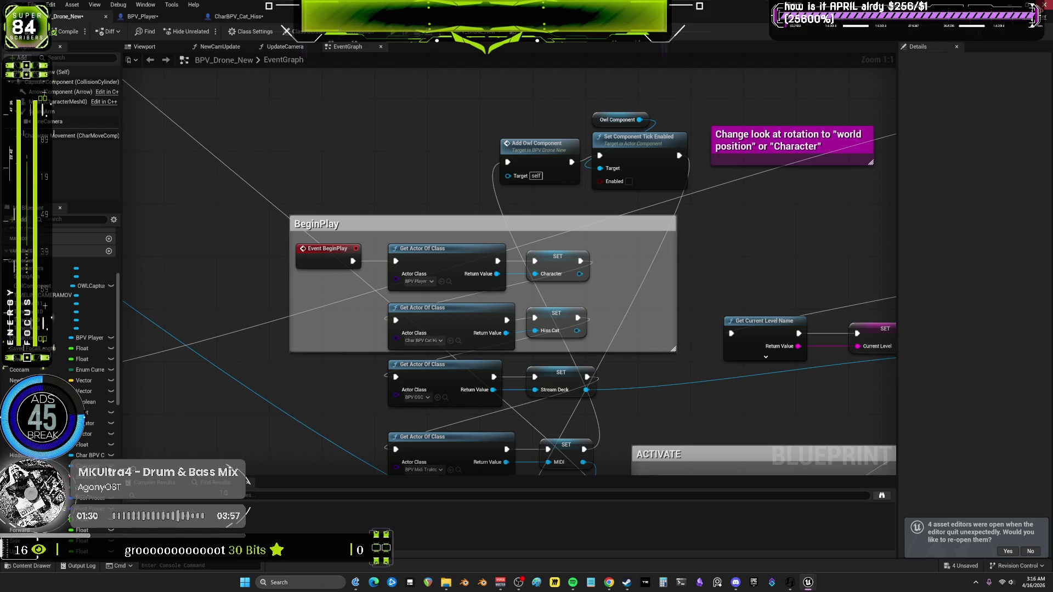
key(alt+Tab)
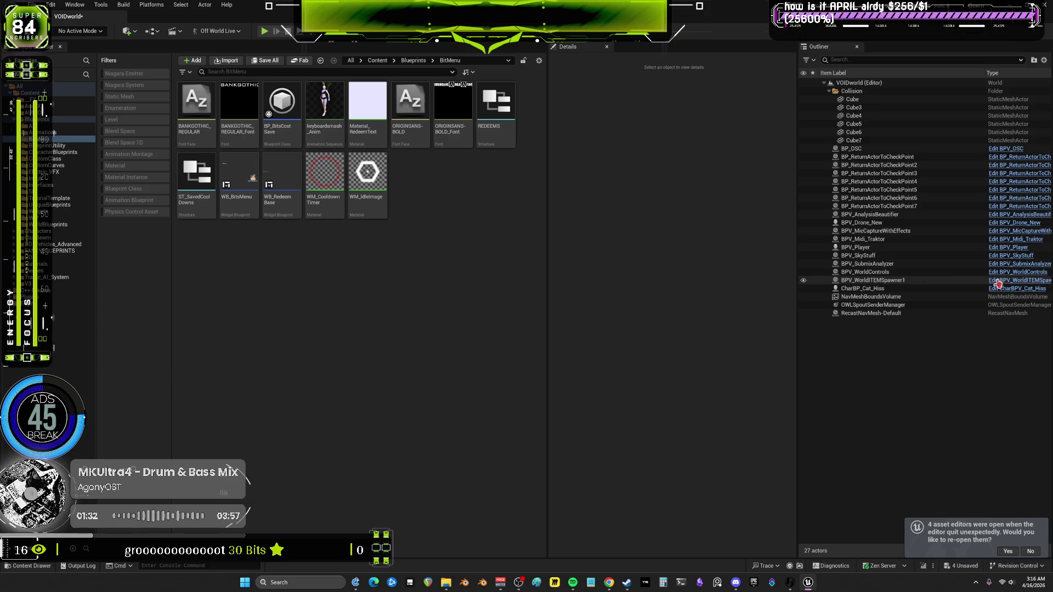
Edit BPV_WorldITEMSpawner, select the three RTDisable calls in CamSwitcher and open the RTDisable graph
click(998, 283)
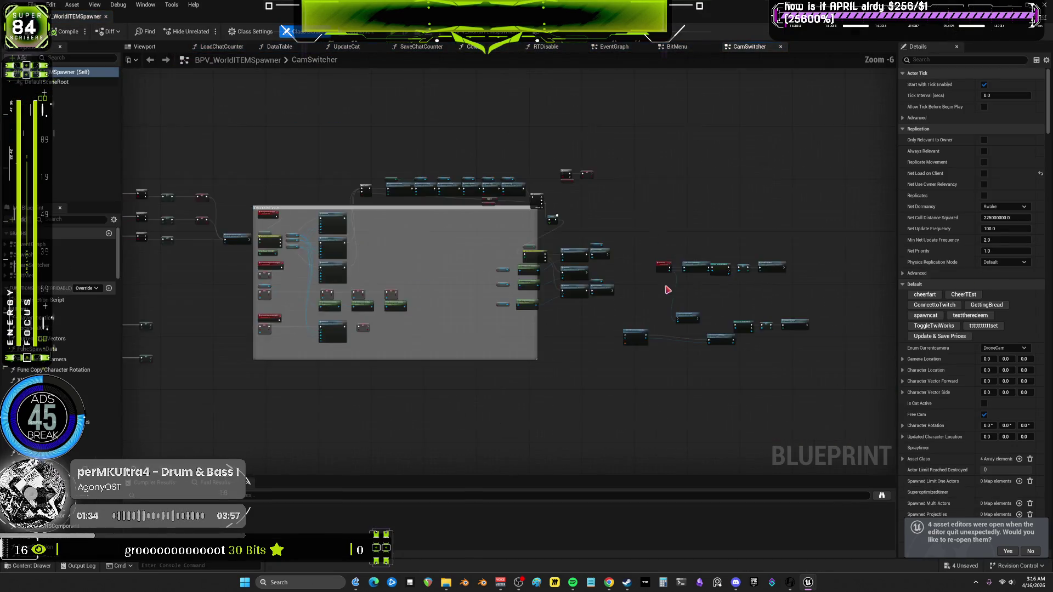
scroll(397, 218, up, 6)
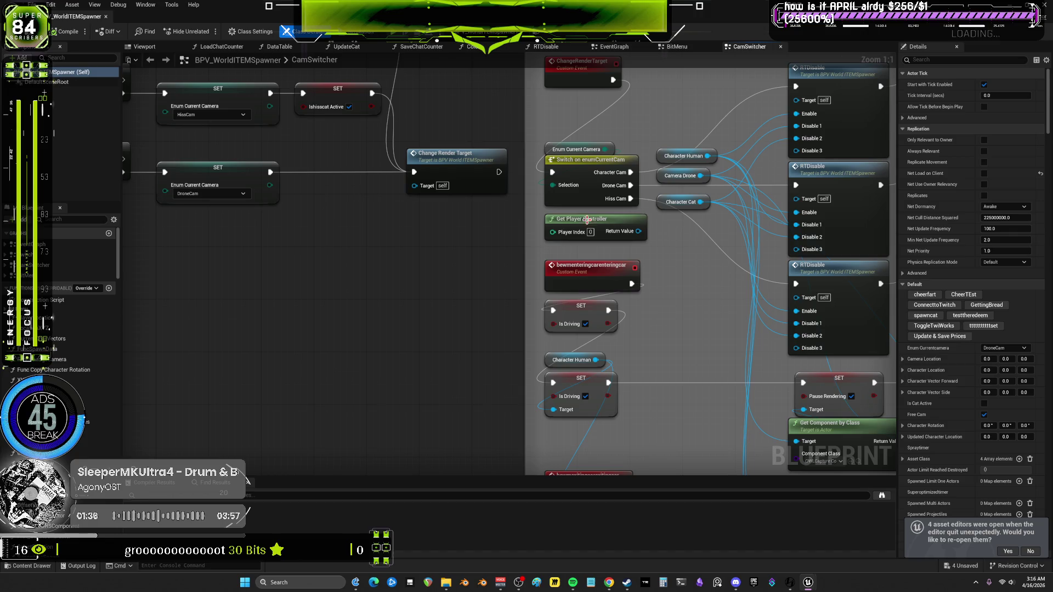
mouse_move(680, 231)
mouse_down()
mouse_move(461, 279)
mouse_move(435, 259)
mouse_move(405, 192)
mouse_move(568, 204)
mouse_move(507, 44)
mouse_move(584, 293)
mouse_move(479, 304)
mouse_up()
scroll(478, 304, down, 1)
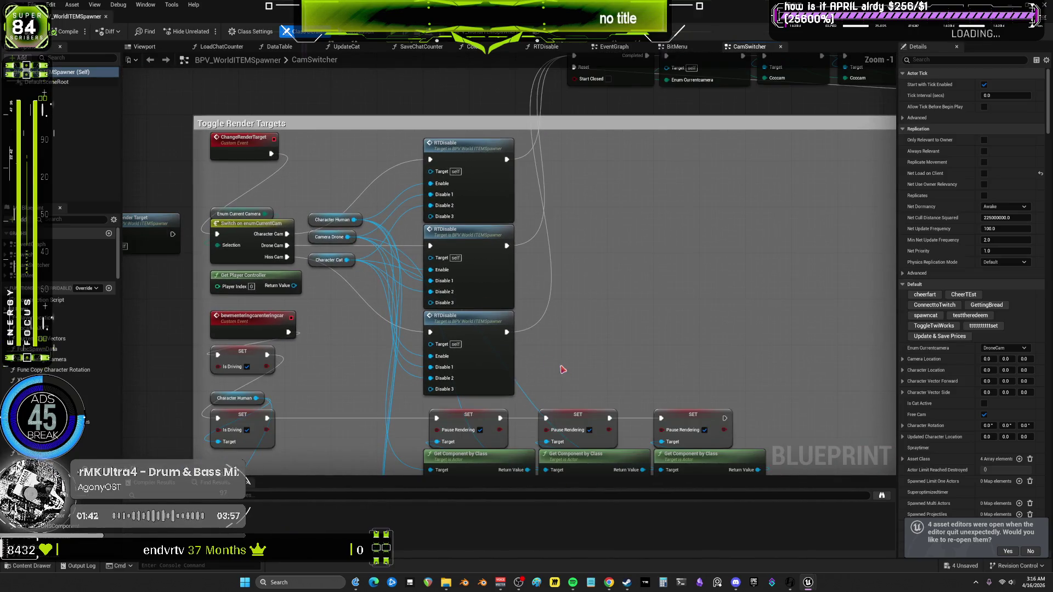
mouse_move(563, 370)
mouse_down()
mouse_move(493, 194)
mouse_move(539, 196)
mouse_up()
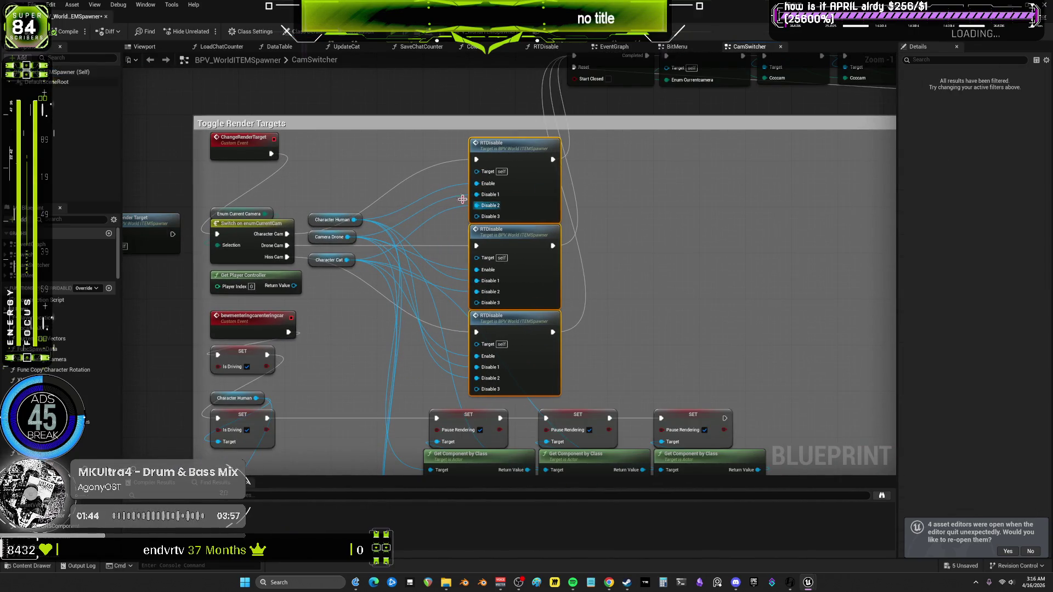
double_click(514, 180)
Search 'owlc' from RTDisable's Enable pin without adding a node, then restore the editor to a floating window
drag(536, 275, 423, 276)
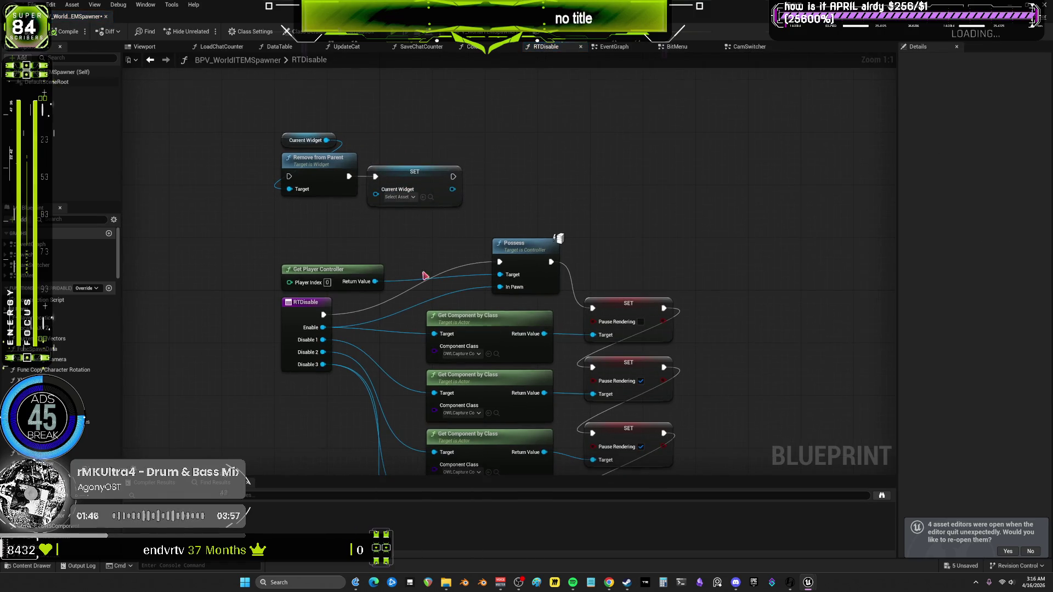
drag(324, 326, 536, 176)
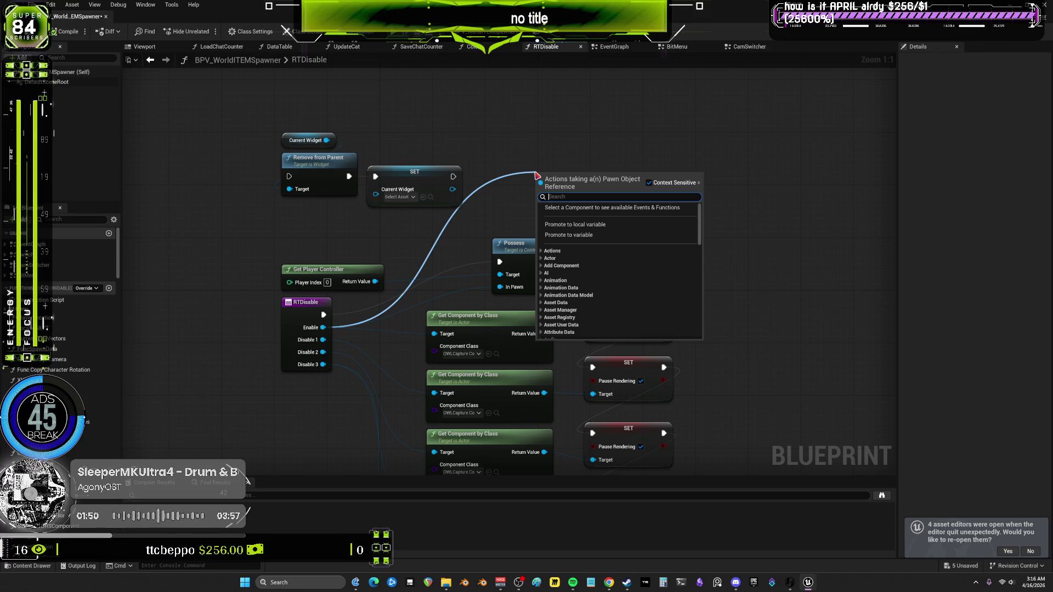
text(owlc)
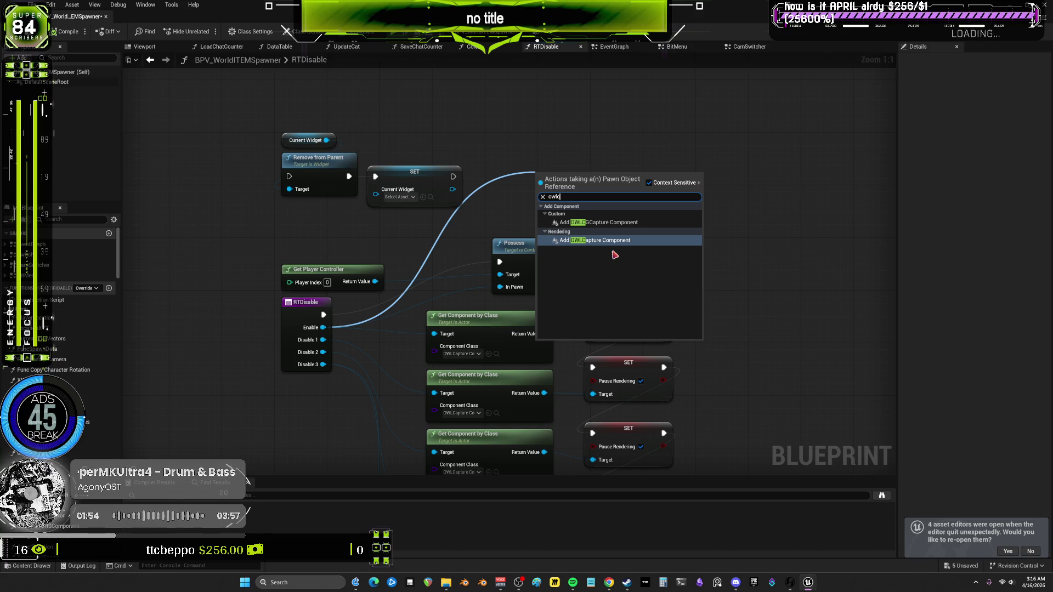
click(604, 130)
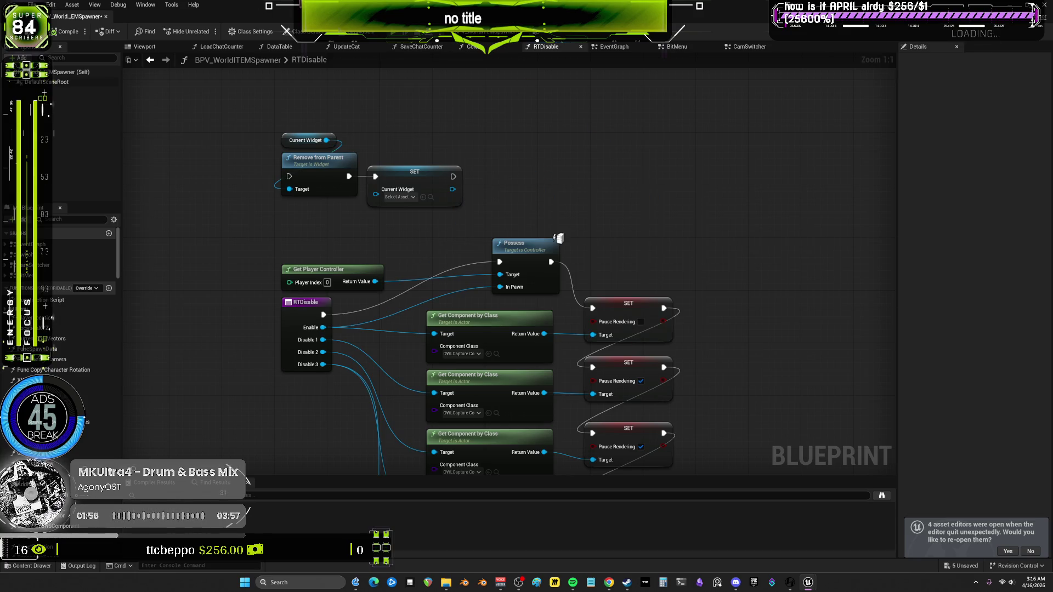
key(super+Down)
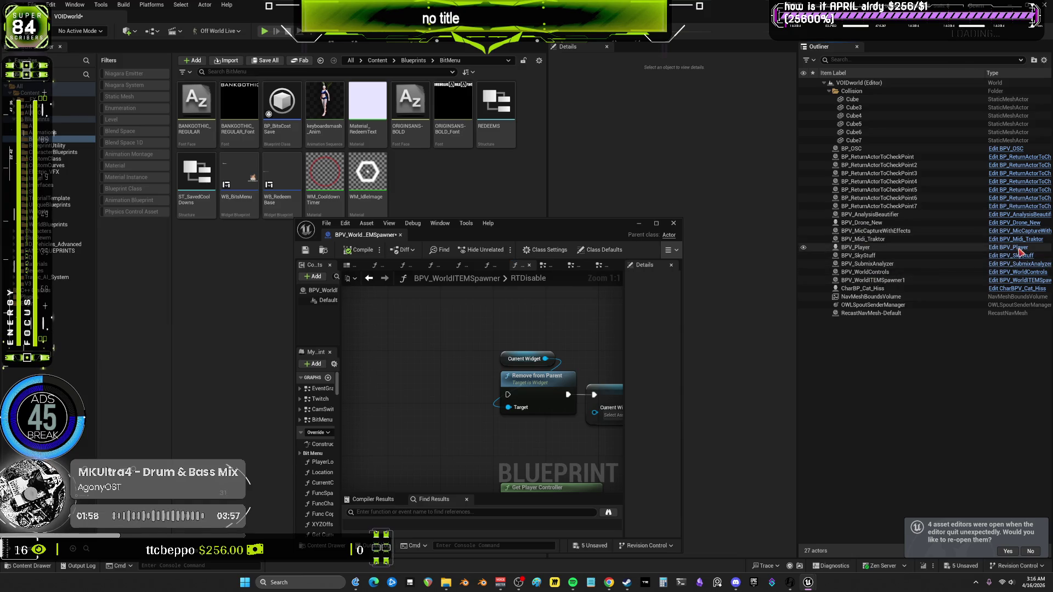
Open BPV_Player maximized and jump from Add Owl Component to its AddOwlComponent custom event
click(1021, 247)
key(super+Up)
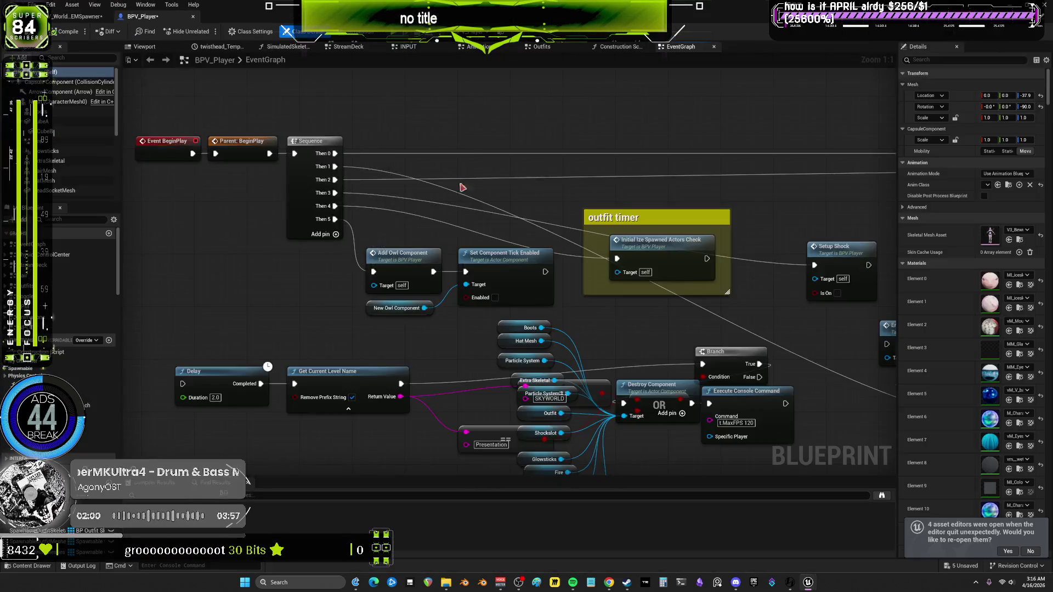
scroll(462, 188, down, 3)
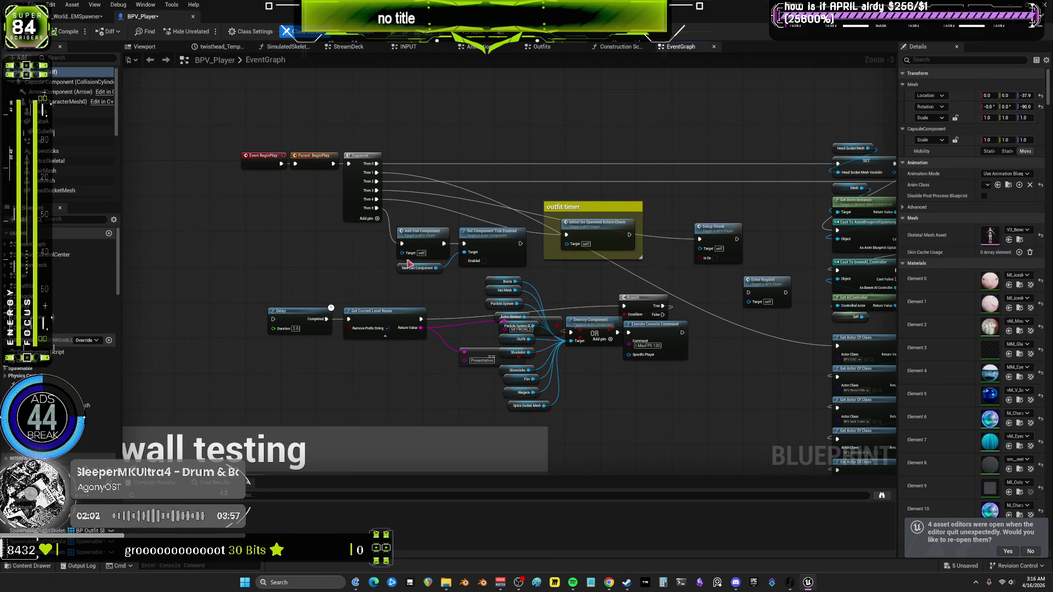
click(429, 236)
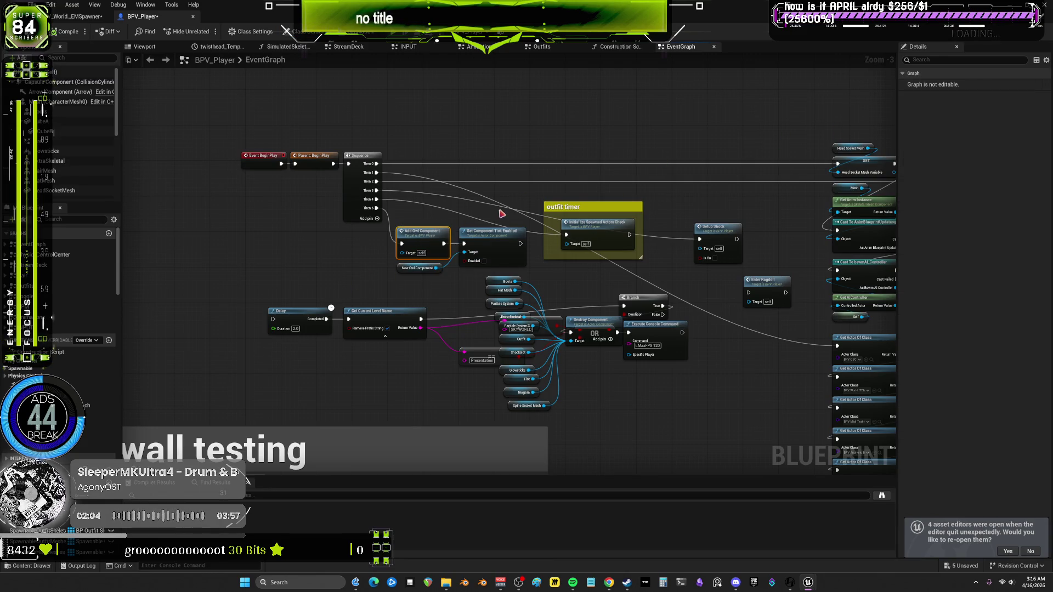
double_click(432, 234)
double_click(522, 255)
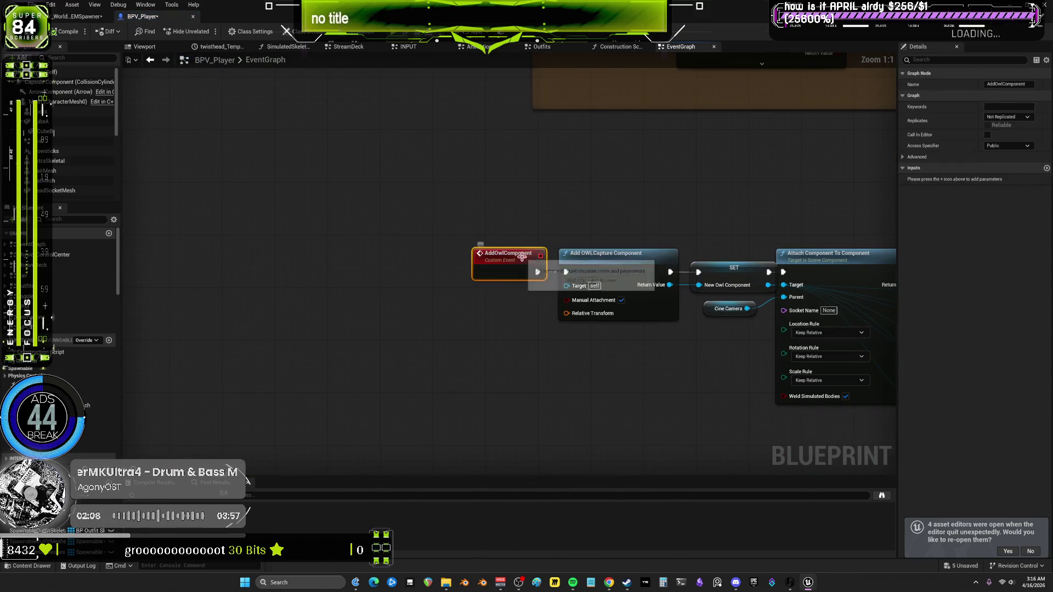
Return to the spawner's RTDisable graph and browse Enable-pin actions without adding anything
click(81, 16)
drag(327, 328, 587, 196)
click(563, 169)
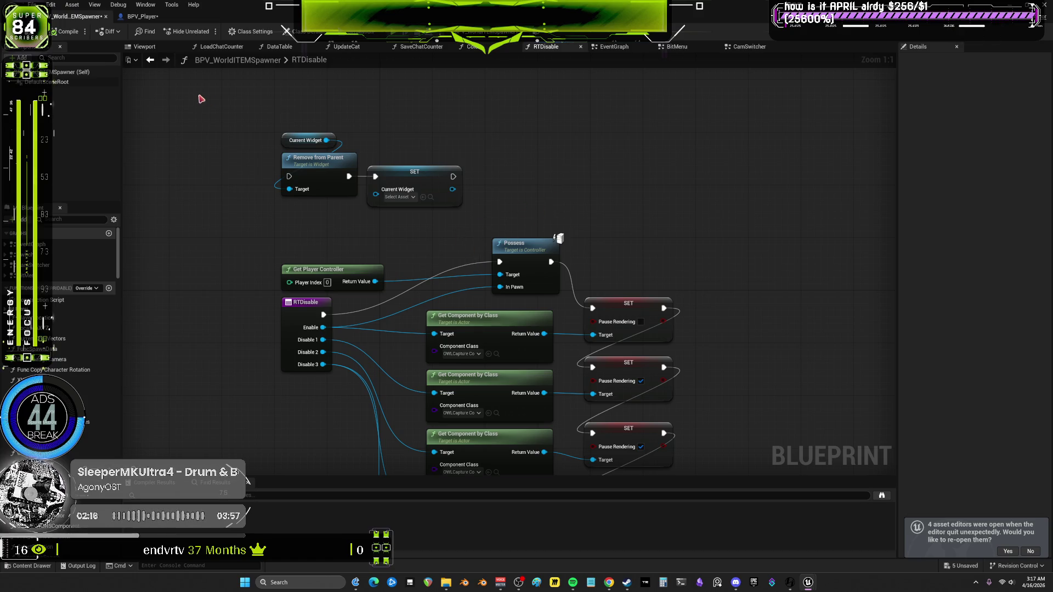
Open RTDisable from a CamSwitcher call, review its logic, and return to Toggle Render Targets
click(150, 59)
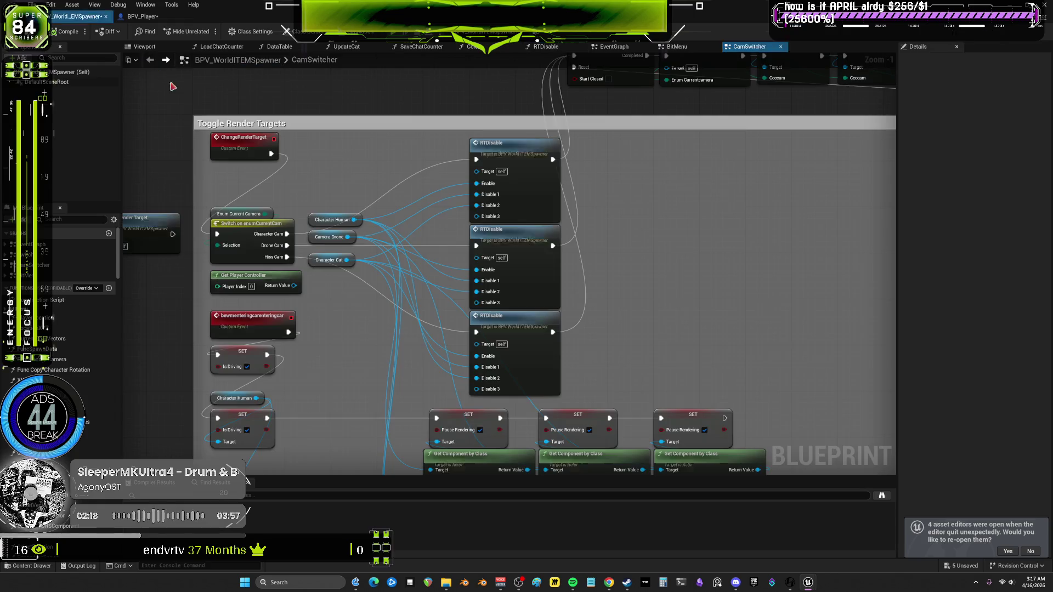
scroll(473, 211, down, 3)
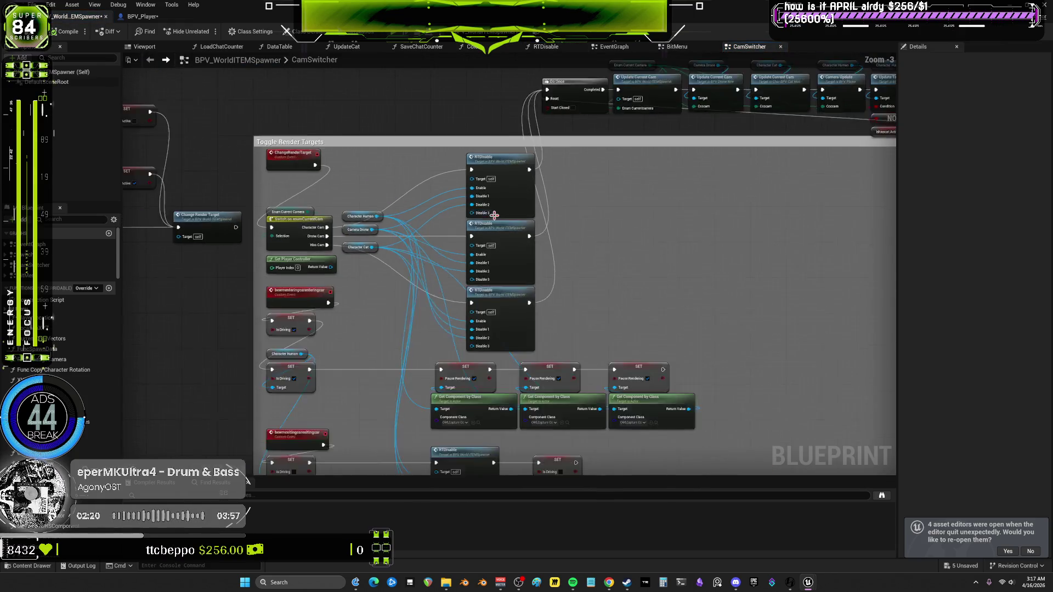
scroll(571, 197, up, 3)
double_click(469, 194)
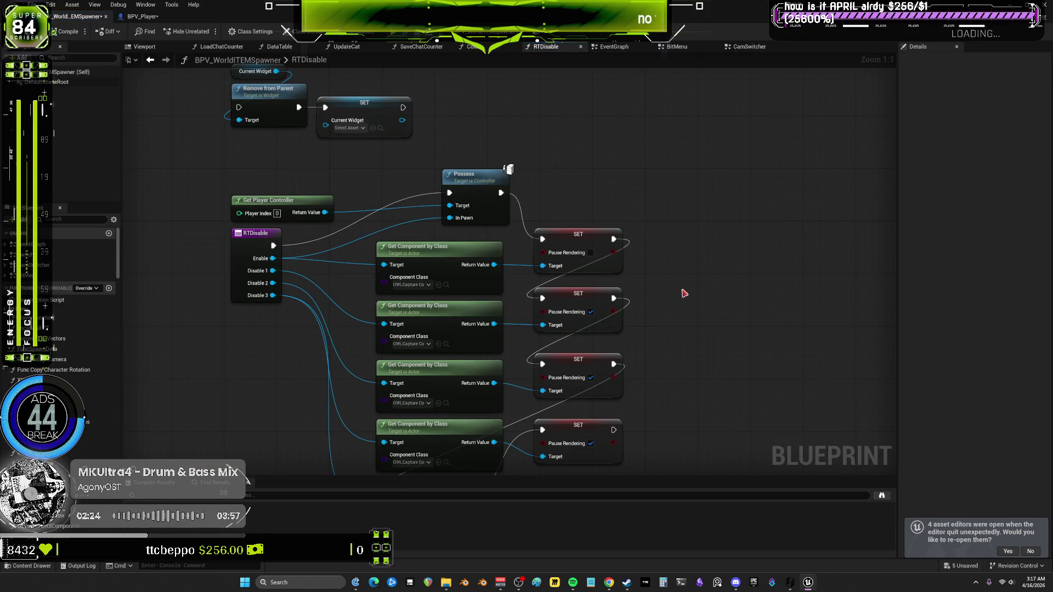
drag(685, 294, 669, 250)
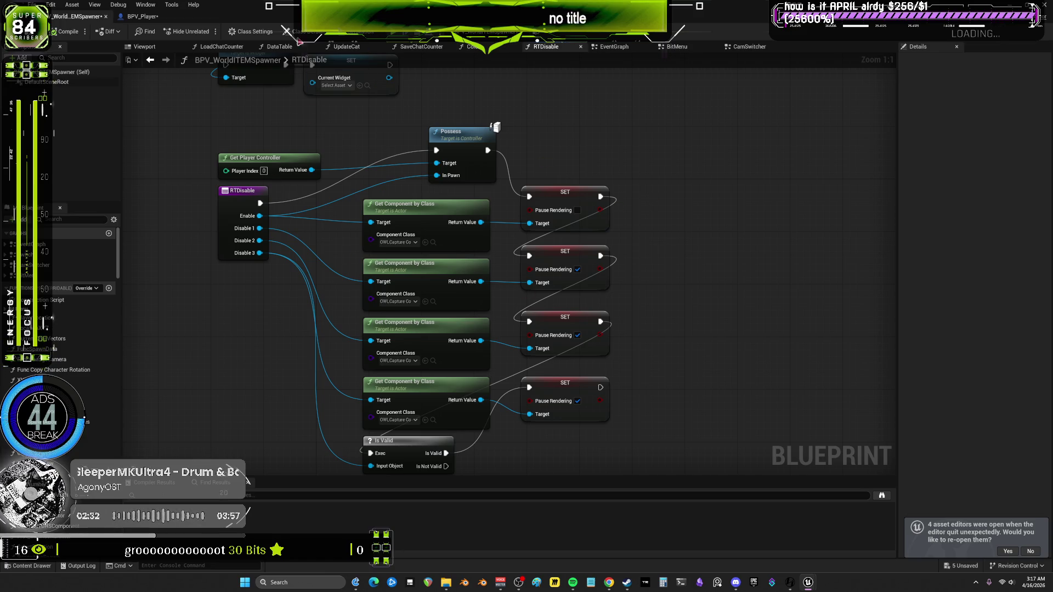
key(alt+Left)
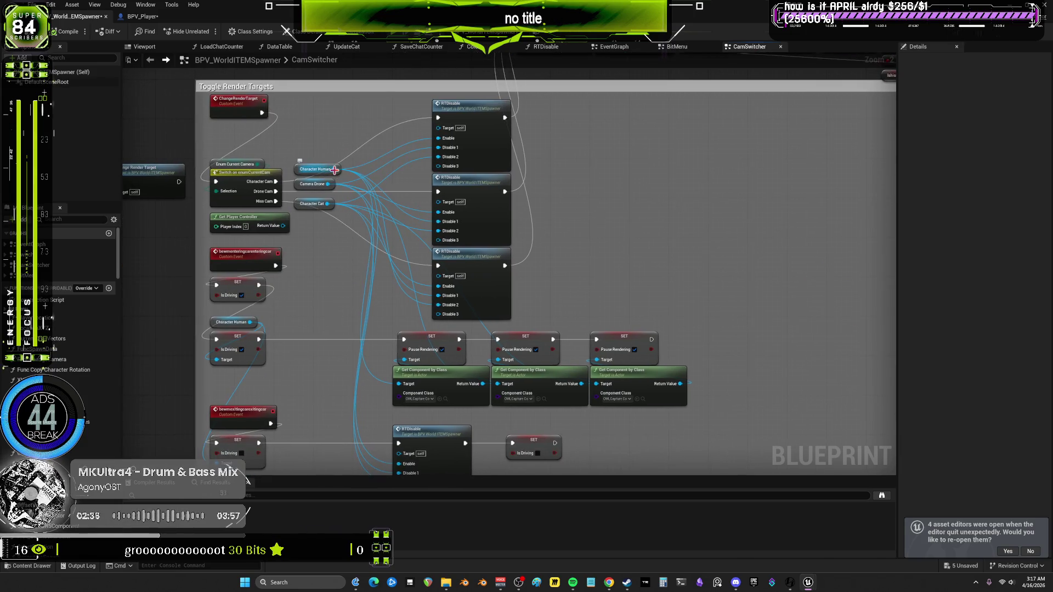
Add an Add Owl Component node for Character Human and discard the pasted duplicate copies
mouse_move(334, 169)
mouse_down()
mouse_move(650, 169)
mouse_move(552, 160)
mouse_move(605, 147)
mouse_up()
text(owl)
click(670, 203)
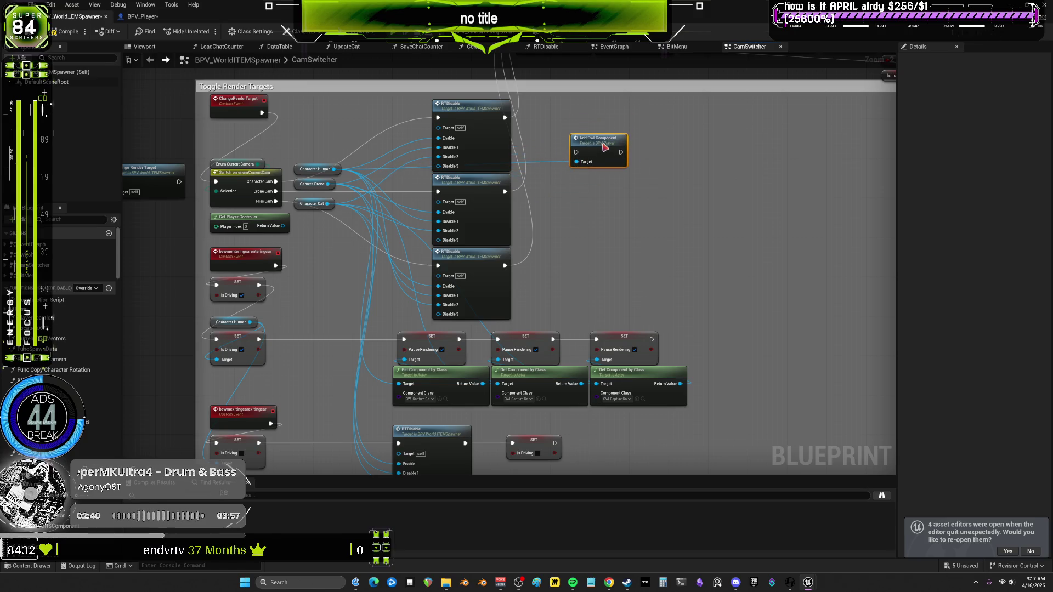
key(ctrl+v)
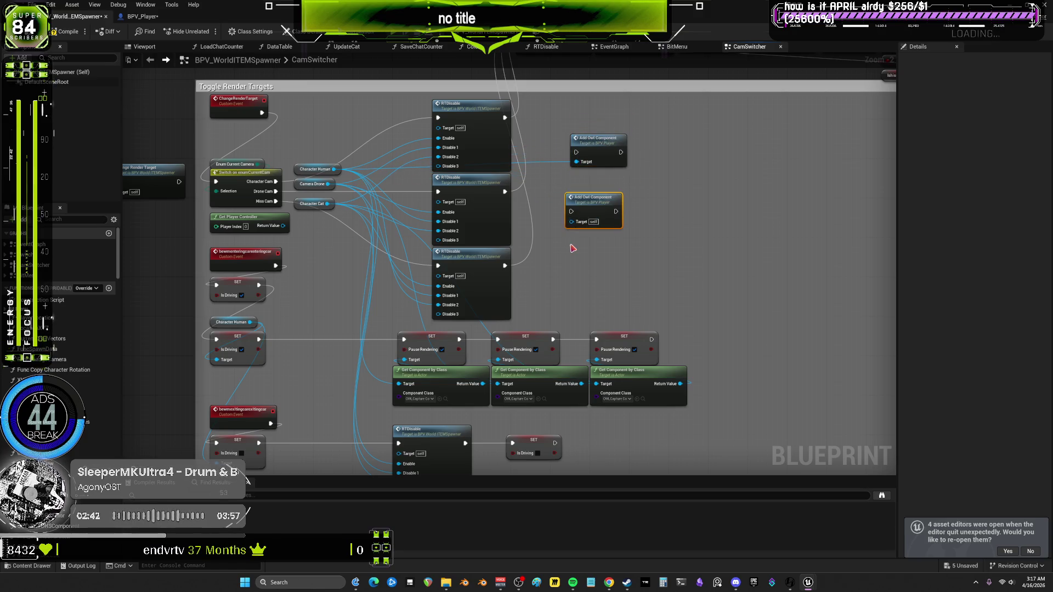
key(ctrl+v)
drag(328, 184, 573, 221)
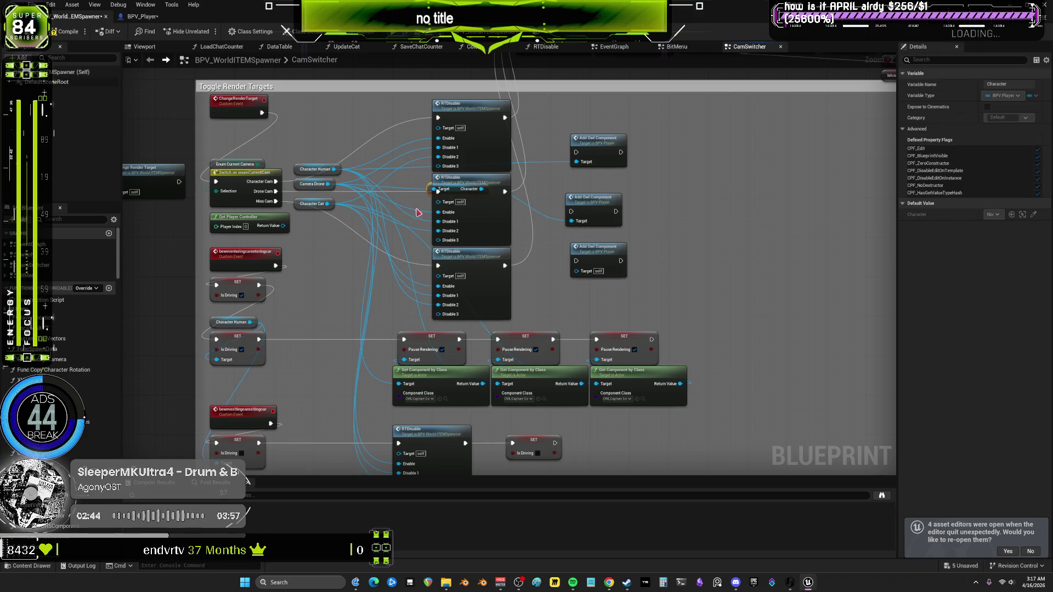
drag(327, 204, 584, 273)
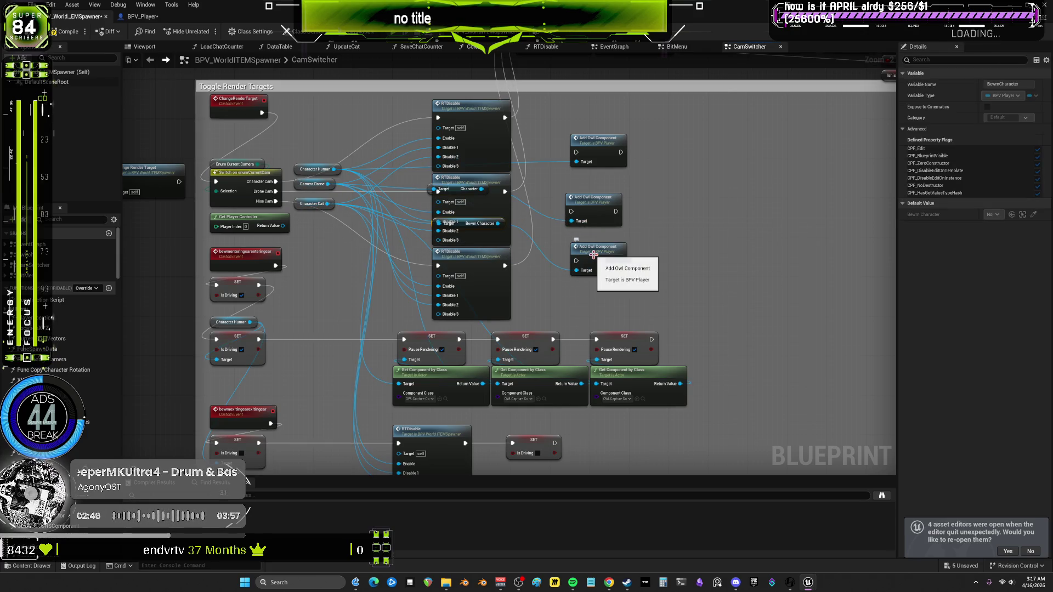
key(ctrl+z)
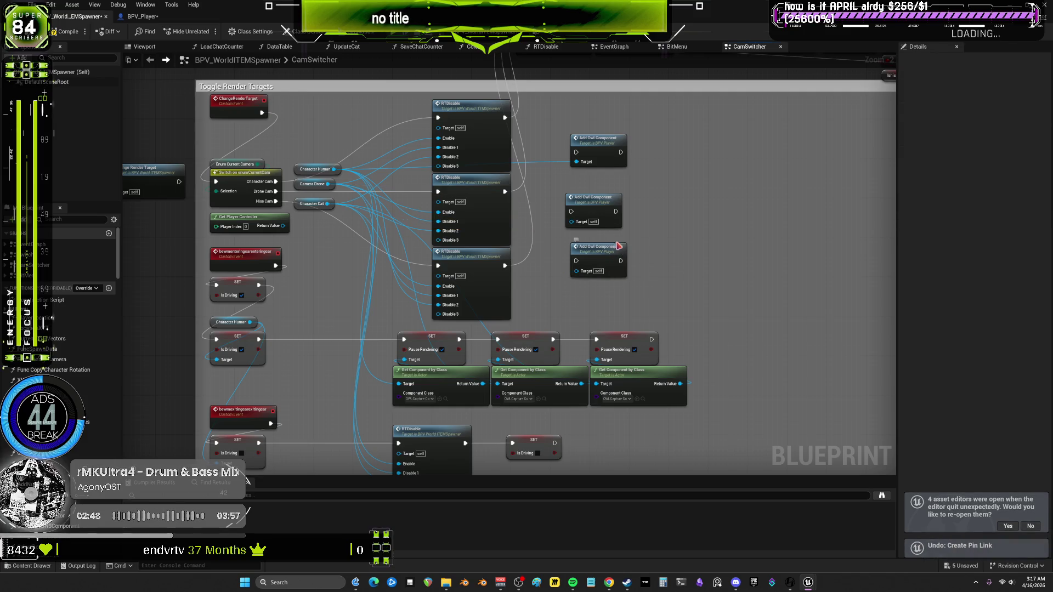
mouse_move(633, 283)
mouse_down()
mouse_move(608, 235)
mouse_move(554, 192)
mouse_up()
key(ctrl+x)
Add an Add Owl Component node from Camera Drone via the 'add owl' search
drag(328, 184, 606, 207)
key(ctrl+v)
key(ctrl+a)
text(add owl)
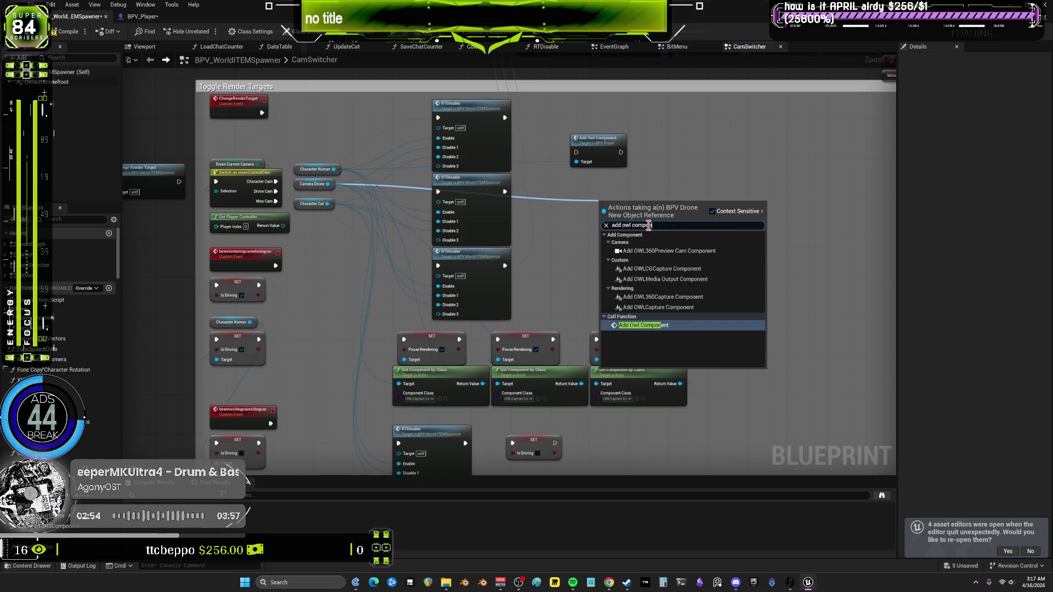
key(Return)
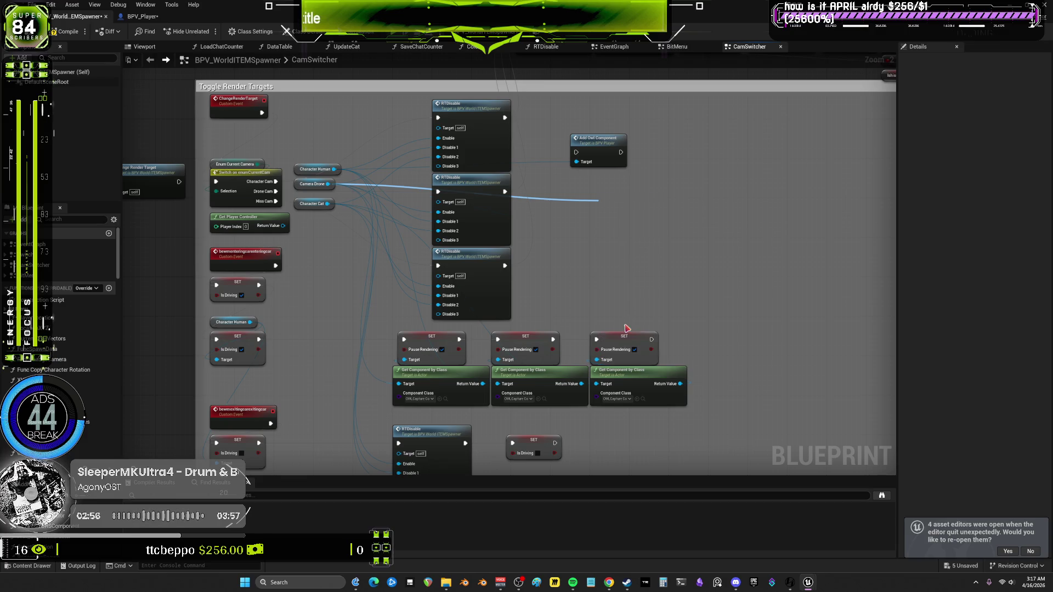
drag(602, 229, 597, 220)
Add an Add Owl Component node for Character Cat and nudge the drone and cat nodes into line
drag(327, 204, 614, 251)
text(add owl component)
click(658, 375)
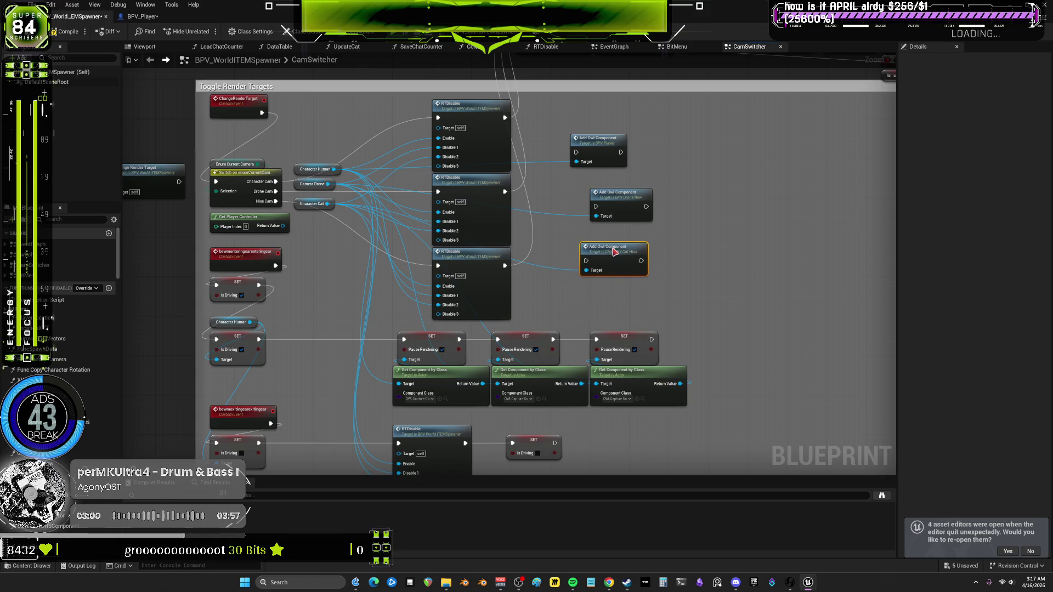
drag(619, 206, 605, 202)
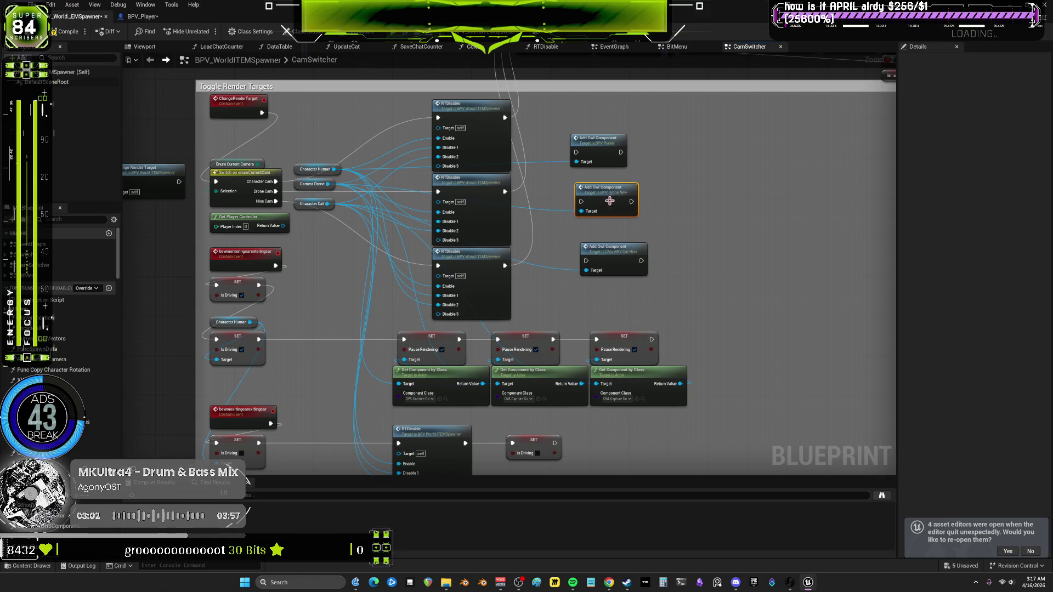
mouse_move(622, 269)
mouse_down()
mouse_move(613, 264)
mouse_move(621, 263)
mouse_up()
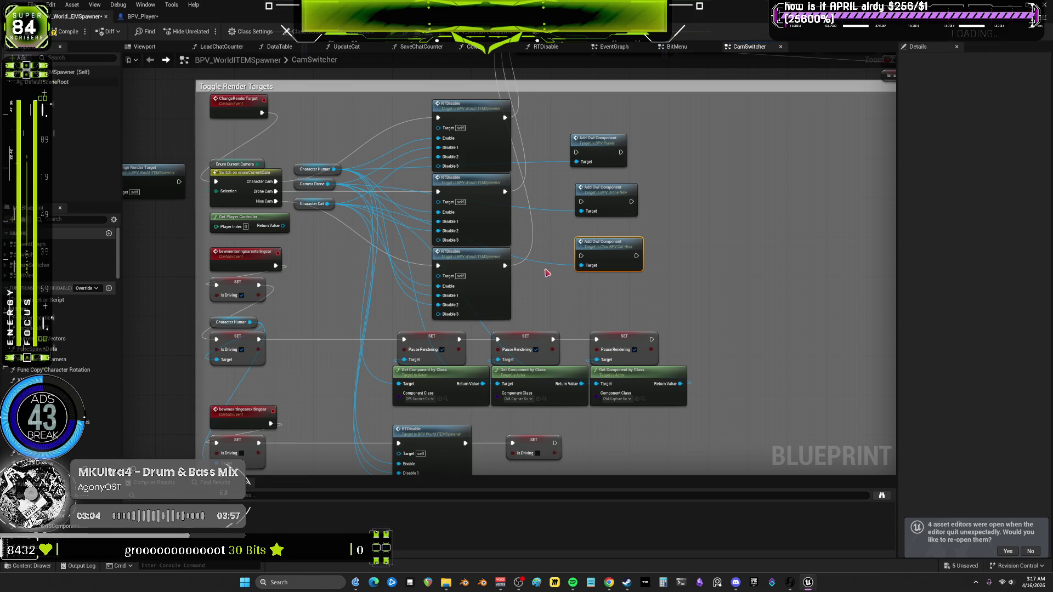
Align the Player, Drone New and Cat Hiss Add Owl Component nodes and the Character Human node
drag(547, 272, 513, 329)
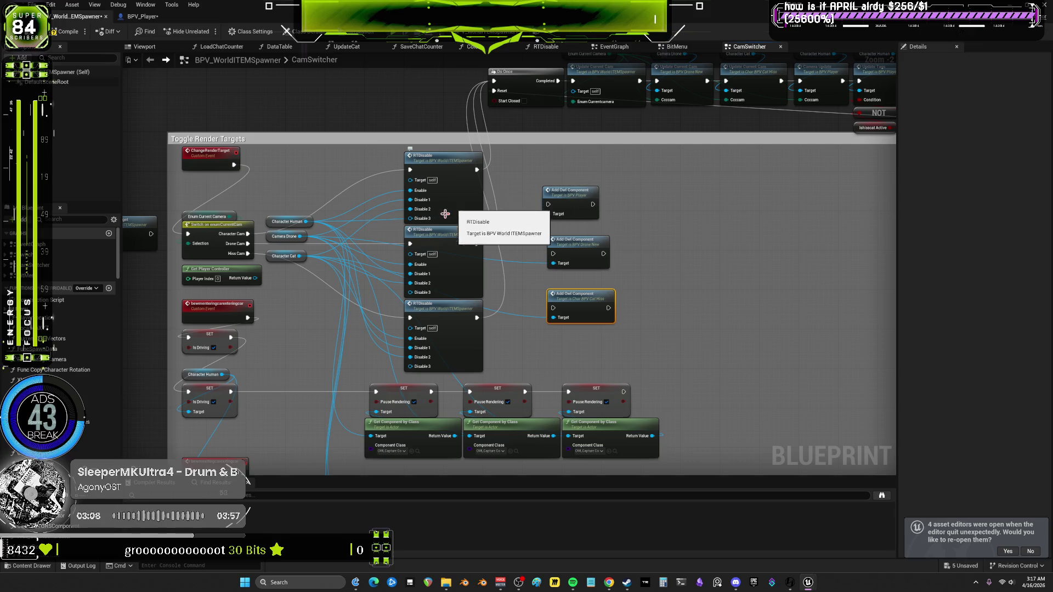
drag(286, 226, 272, 207)
mouse_move(564, 333)
mouse_down()
mouse_move(559, 214)
mouse_move(549, 231)
mouse_up()
scroll(565, 277, down, 1)
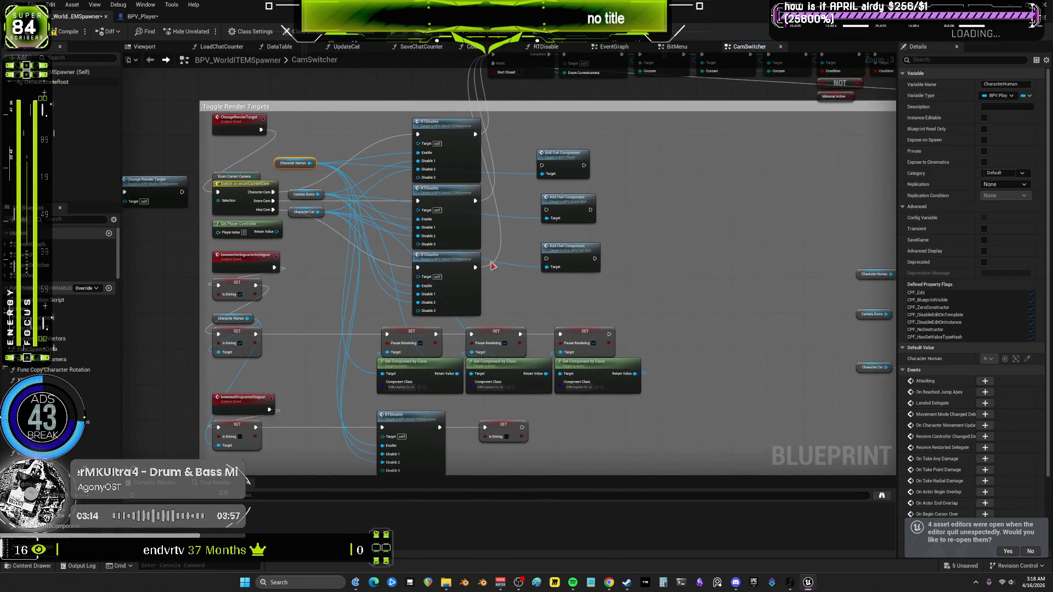
scroll(465, 254, up, 1)
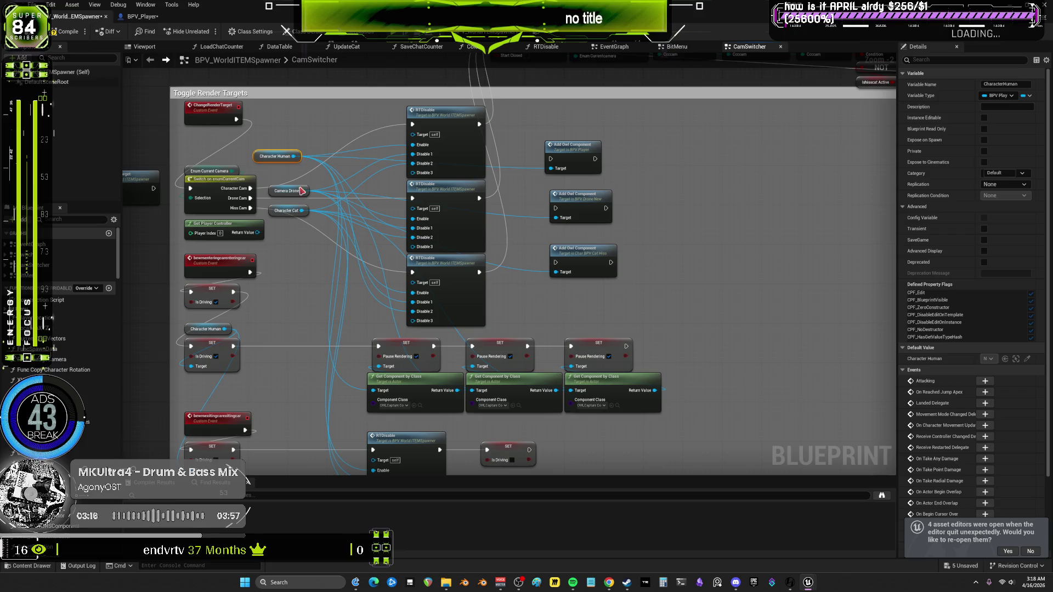
drag(570, 329, 478, 342)
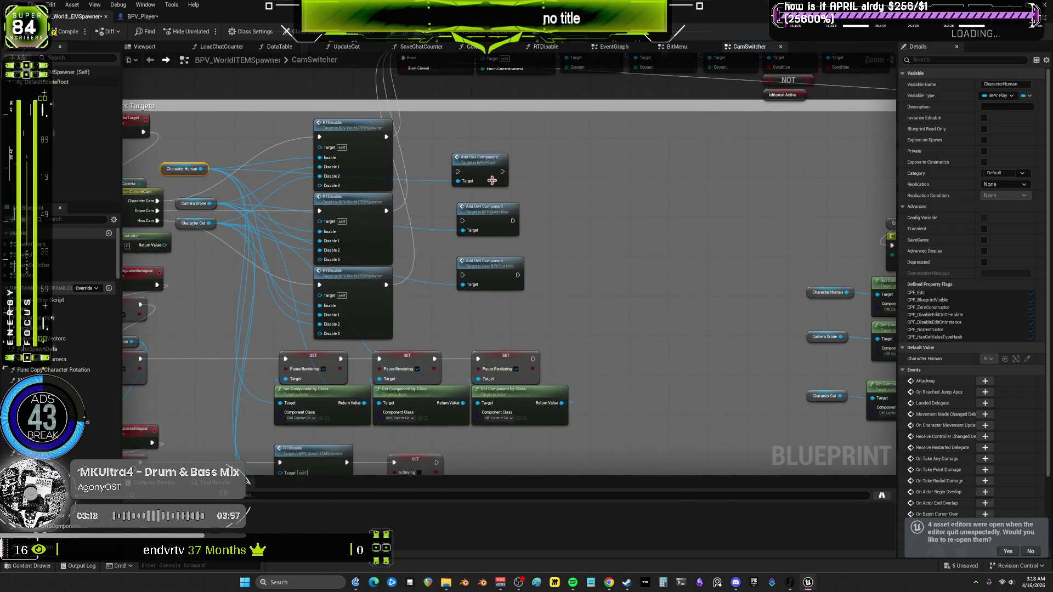
drag(477, 157, 496, 157)
drag(496, 214, 510, 209)
mouse_move(500, 270)
mouse_down()
mouse_move(515, 250)
mouse_move(499, 275)
mouse_up()
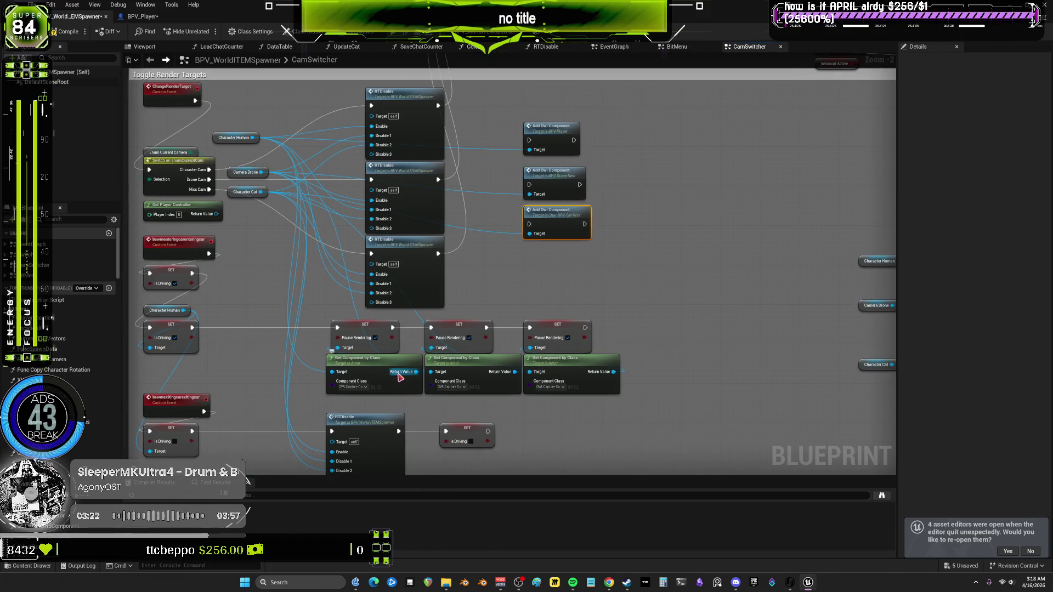
drag(227, 139, 243, 145)
Duplicate the Get Component by Class node and reposition the Camera Drone variable
click(341, 386)
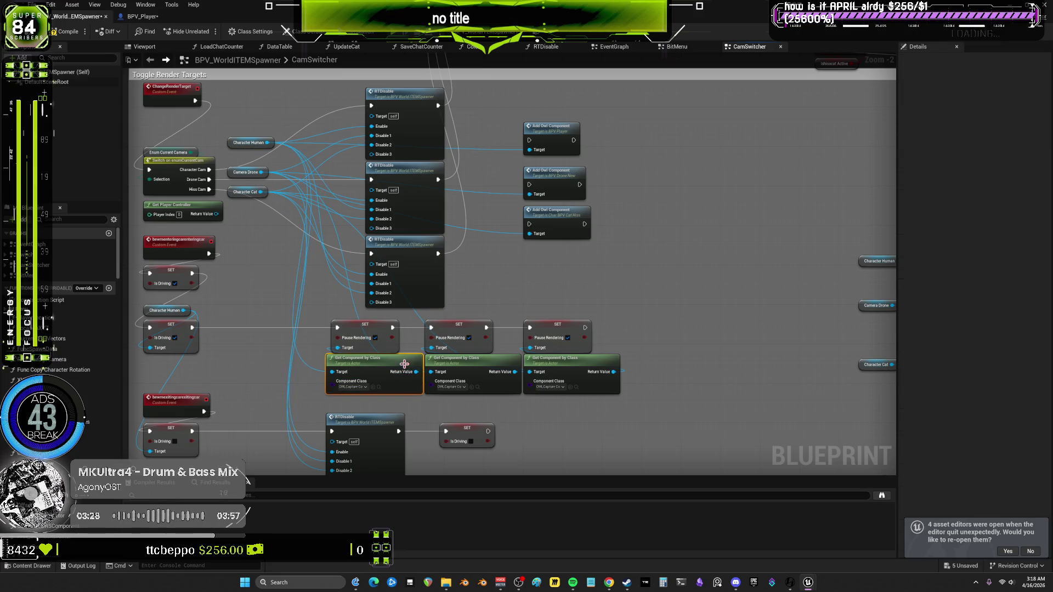
mouse_move(245, 171)
mouse_down()
mouse_move(387, 240)
mouse_move(323, 189)
mouse_move(247, 168)
mouse_up()
key(ctrl+v)
drag(439, 253, 539, 261)
Attach a Destroy Component node to the Get Component by Class return value and reposition the middle lookup
drag(614, 273, 672, 268)
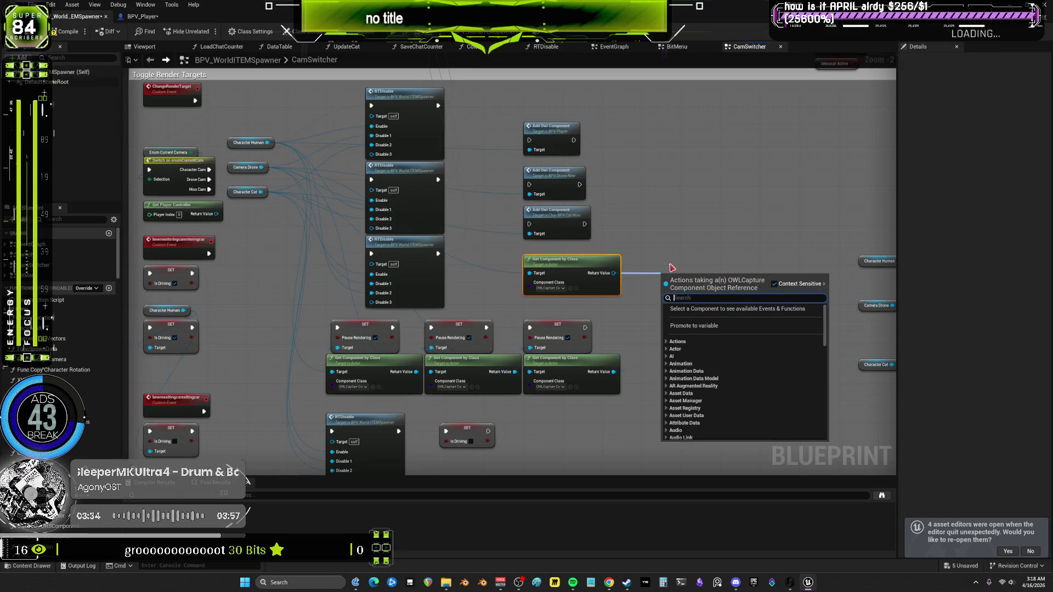
text(ddes)
key(BackSpace)
key(BackSpace)
key(BackSpace)
text(estrroy)
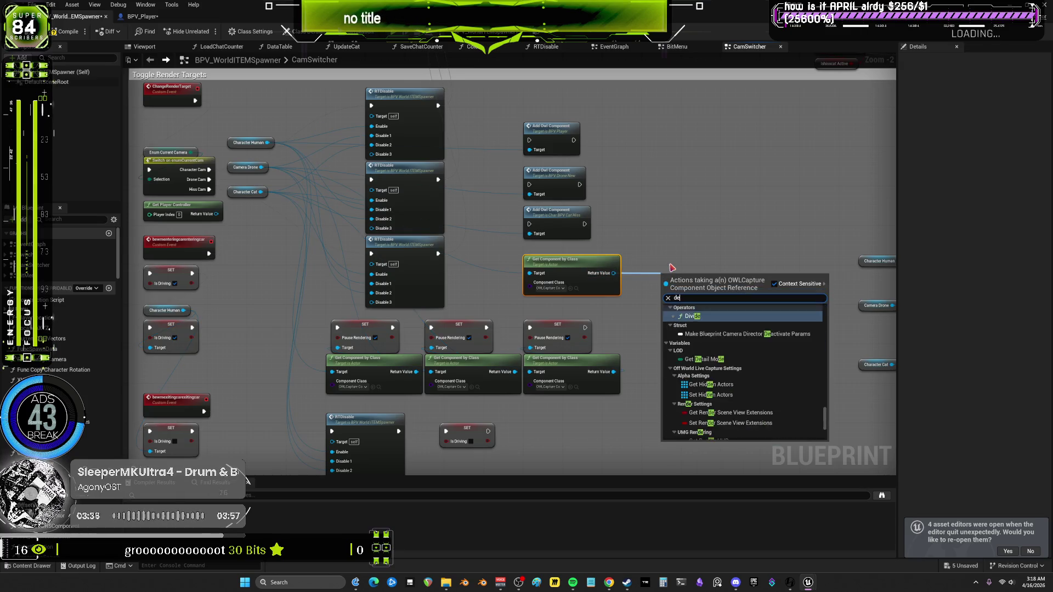
key(BackSpace)
key(BackSpace)
key(BackSpace)
text(oy)
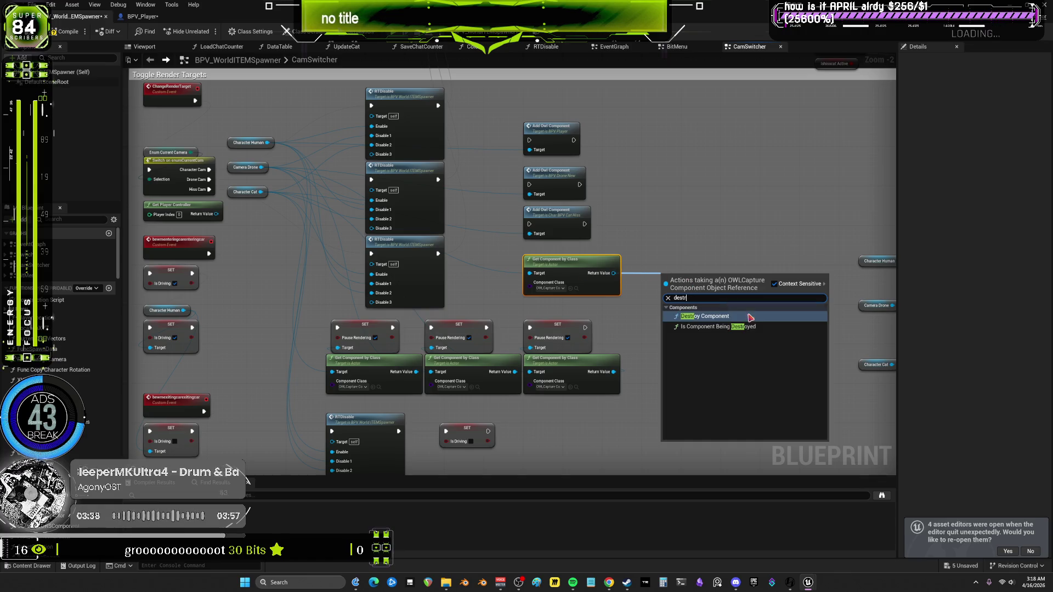
click(741, 316)
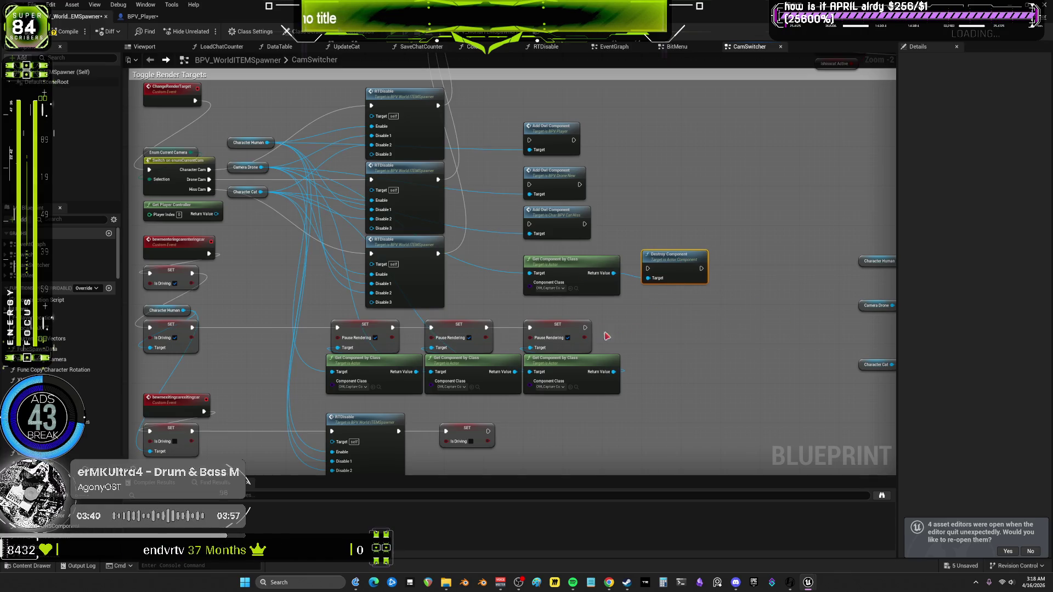
drag(477, 270, 367, 212)
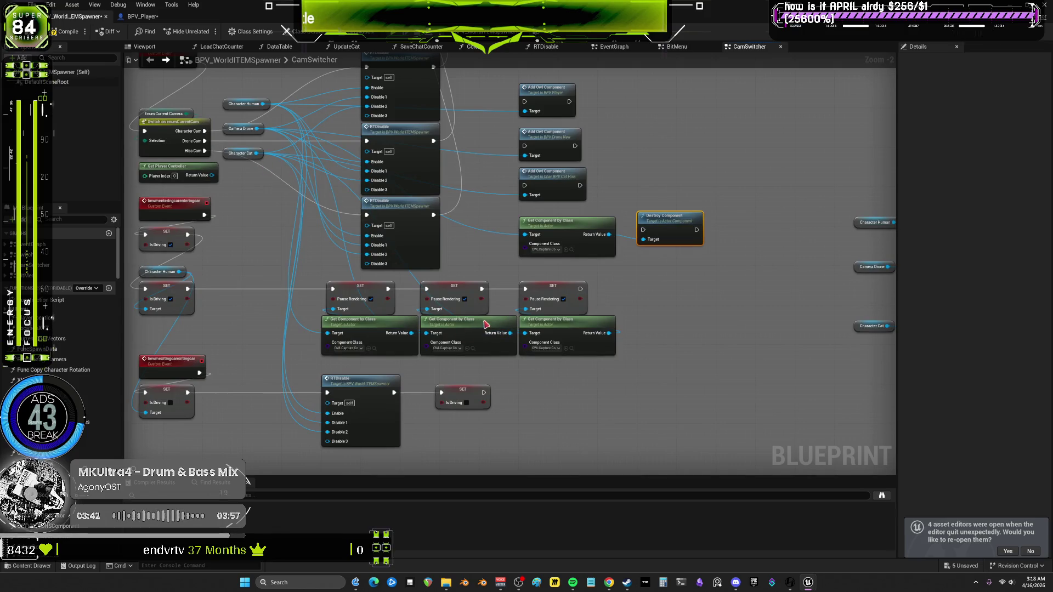
mouse_move(485, 324)
mouse_down()
mouse_move(565, 296)
mouse_move(483, 403)
mouse_move(478, 324)
mouse_move(592, 329)
mouse_move(636, 274)
mouse_move(660, 265)
mouse_move(549, 285)
mouse_move(652, 266)
mouse_up()
Delete the stray Get Component node and paste two copies of the top Get/Destroy pair
drag(624, 331, 628, 311)
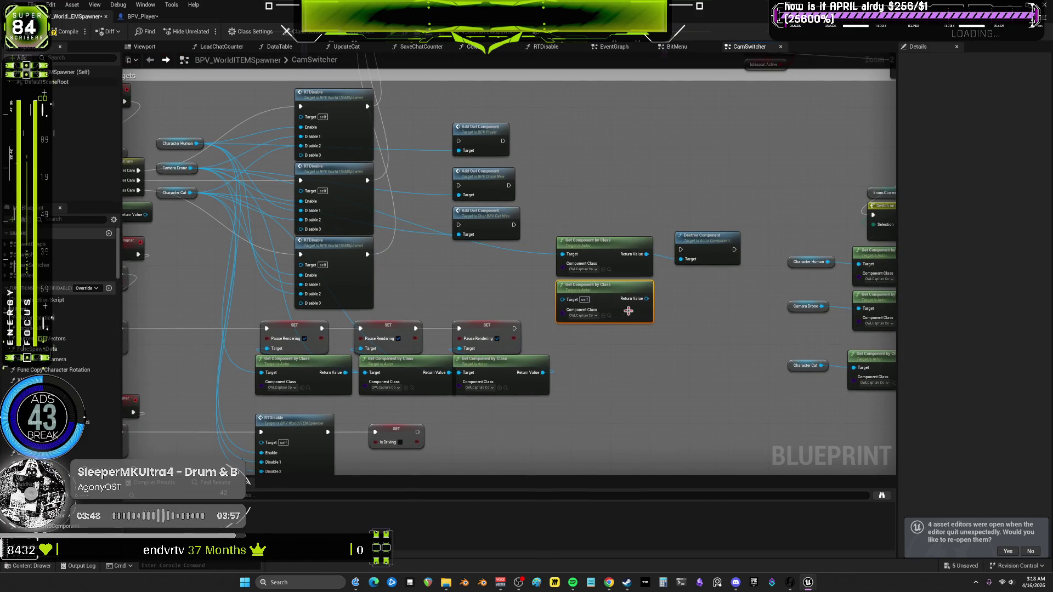
key(Delete)
drag(749, 226, 599, 289)
key(ctrl+c)
key(ctrl+v)
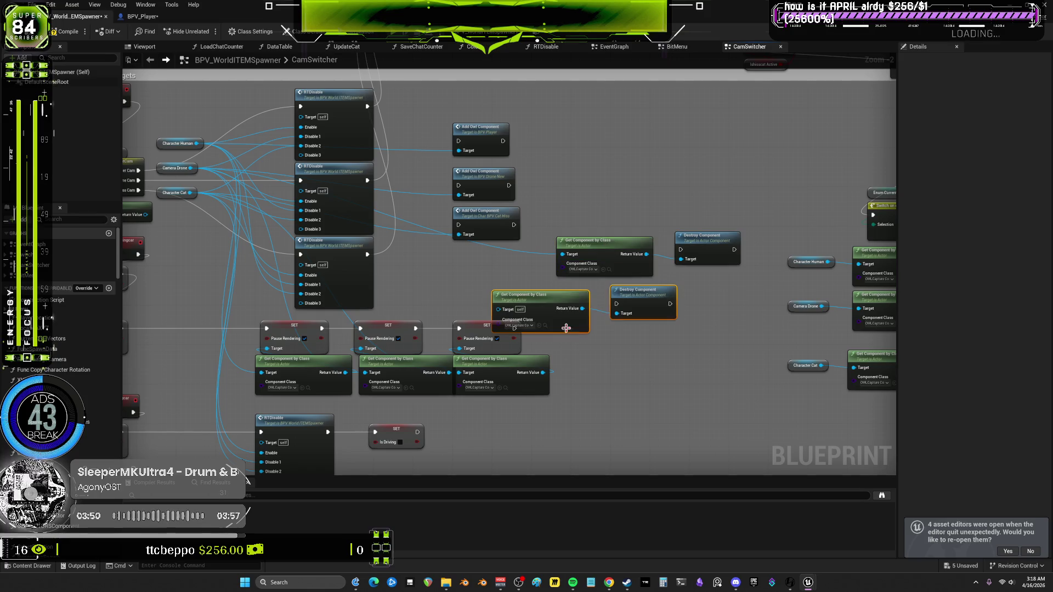
key(ctrl+v)
Right-align the three Destroy Component nodes, column the Get Component nodes, and move Character Human
mouse_move(748, 383)
mouse_down()
mouse_move(713, 329)
mouse_move(670, 216)
mouse_up()
key(shift+d)
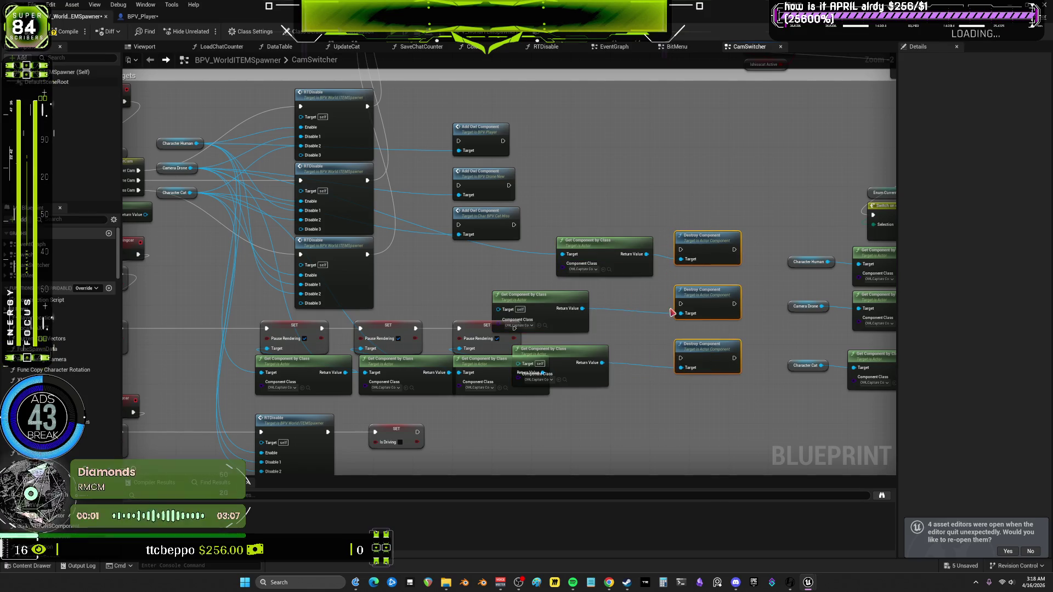
drag(699, 286, 700, 271)
drag(530, 295, 594, 265)
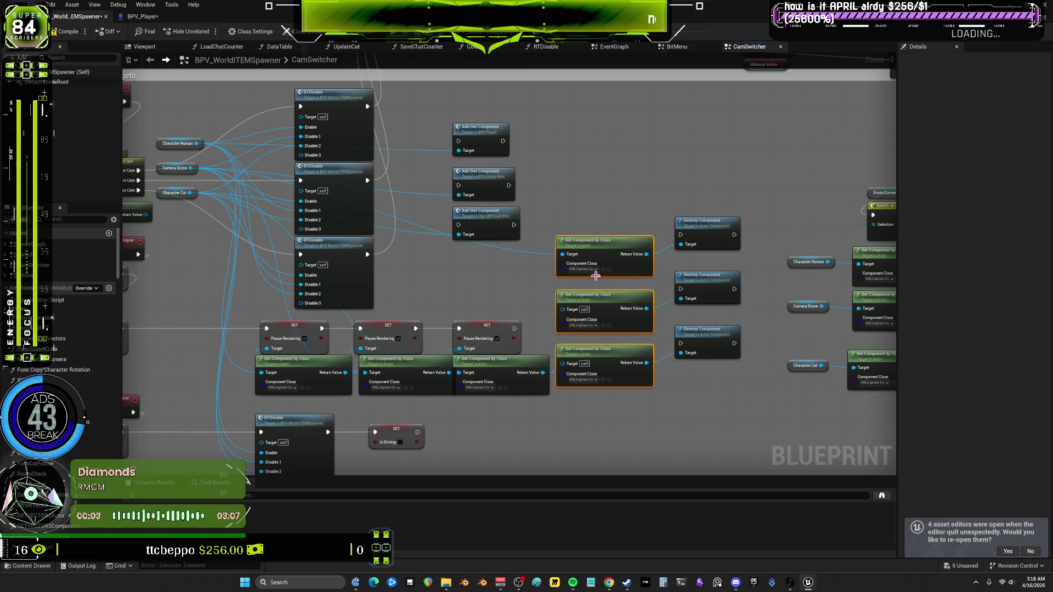
drag(682, 199, 665, 294)
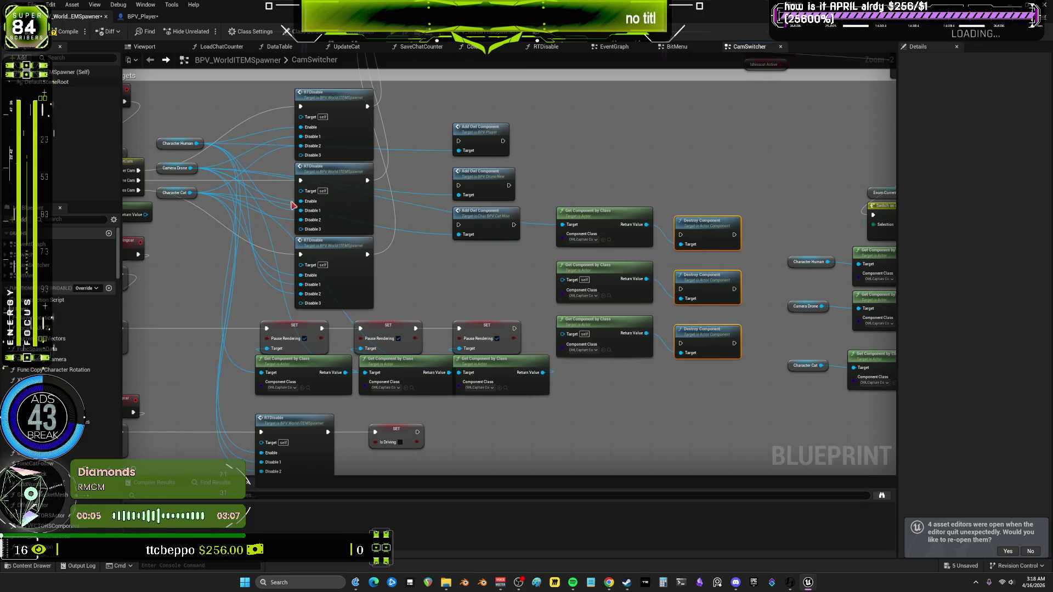
mouse_move(176, 144)
mouse_down()
mouse_move(341, 146)
mouse_move(442, 305)
mouse_move(138, 121)
mouse_up()
Wire Character Human to the first Get Component Target, level the rows with Add Owl, and compile
drag(175, 168, 176, 167)
drag(159, 119, 208, 138)
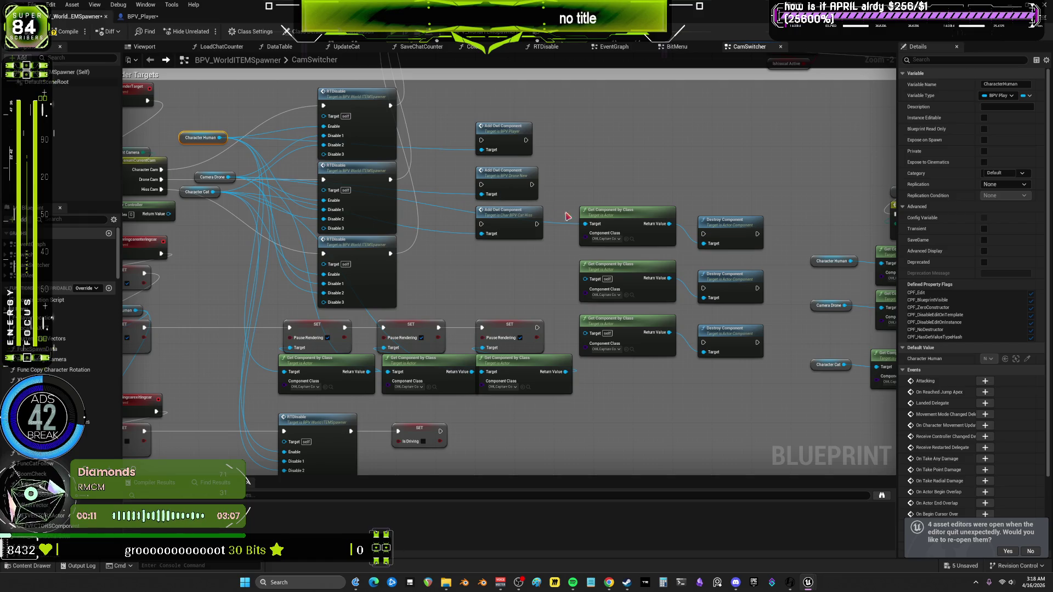
drag(583, 224, 583, 223)
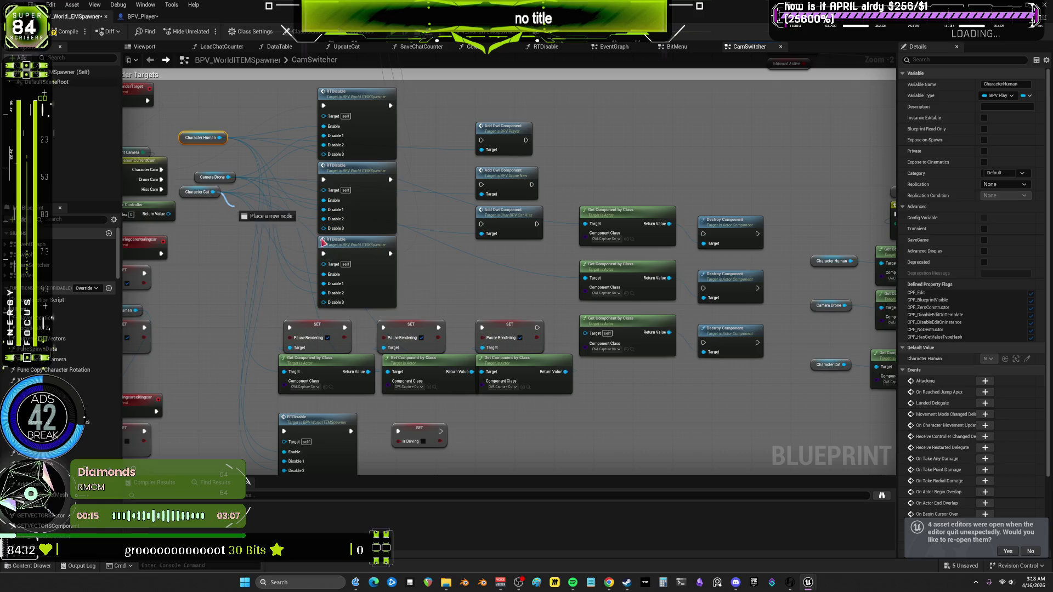
drag(215, 191, 592, 336)
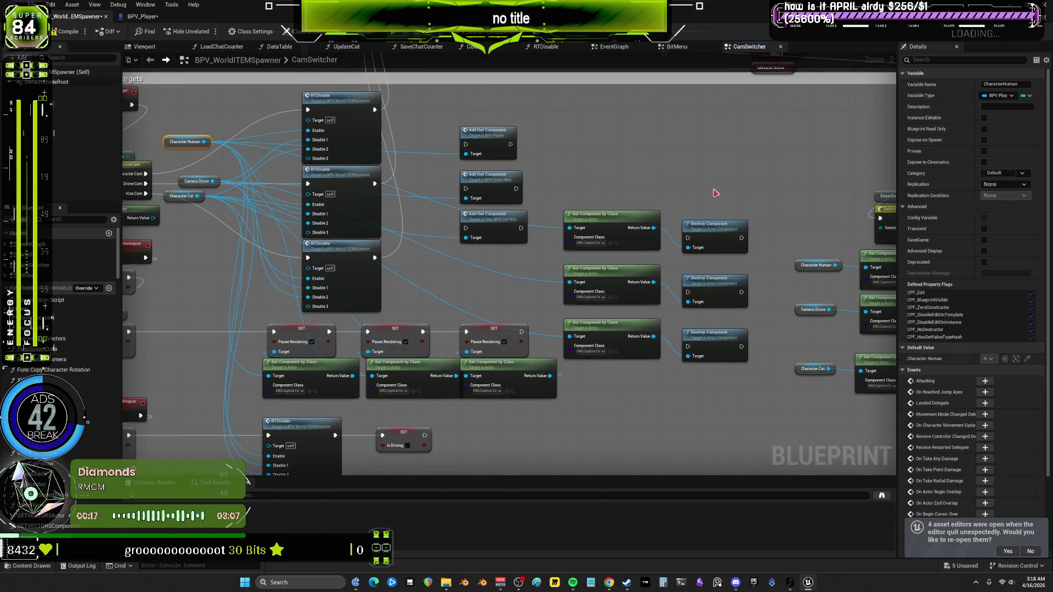
mouse_move(728, 200)
mouse_down()
mouse_move(626, 329)
mouse_move(621, 235)
mouse_up()
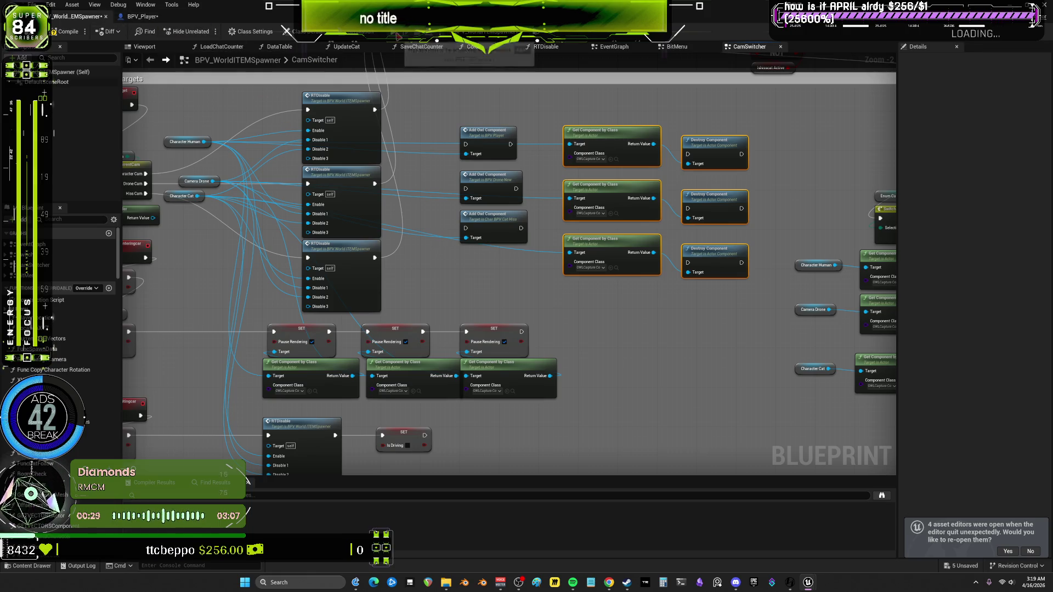
key(F7)
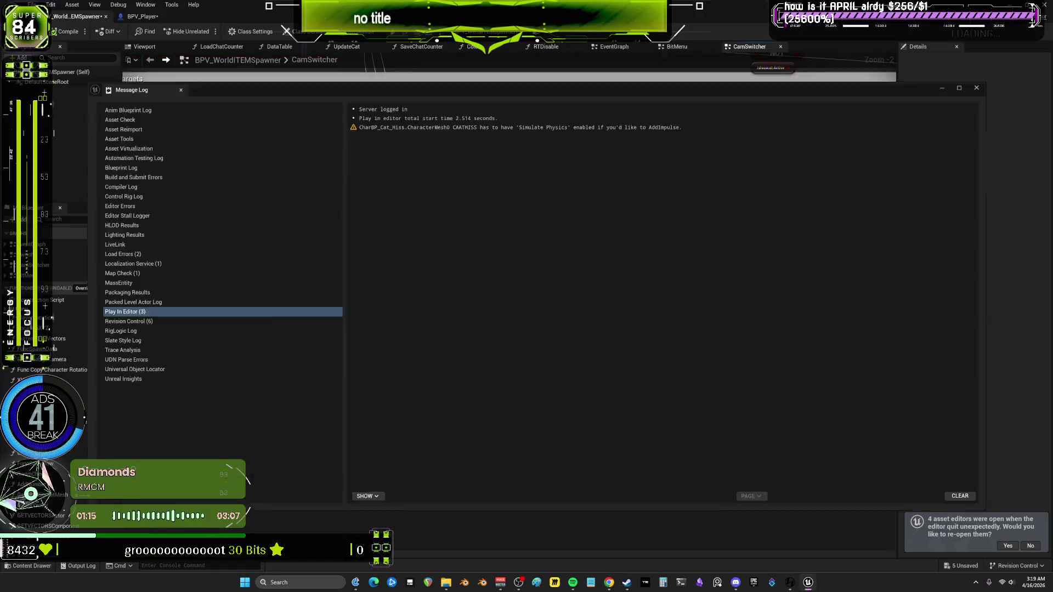
key(Escape)
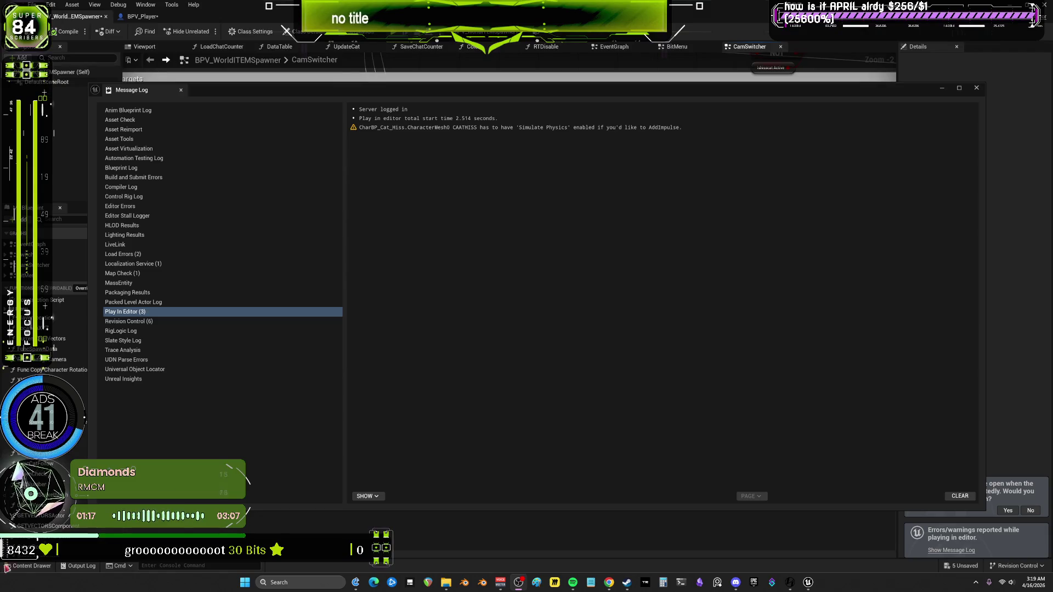
click(976, 88)
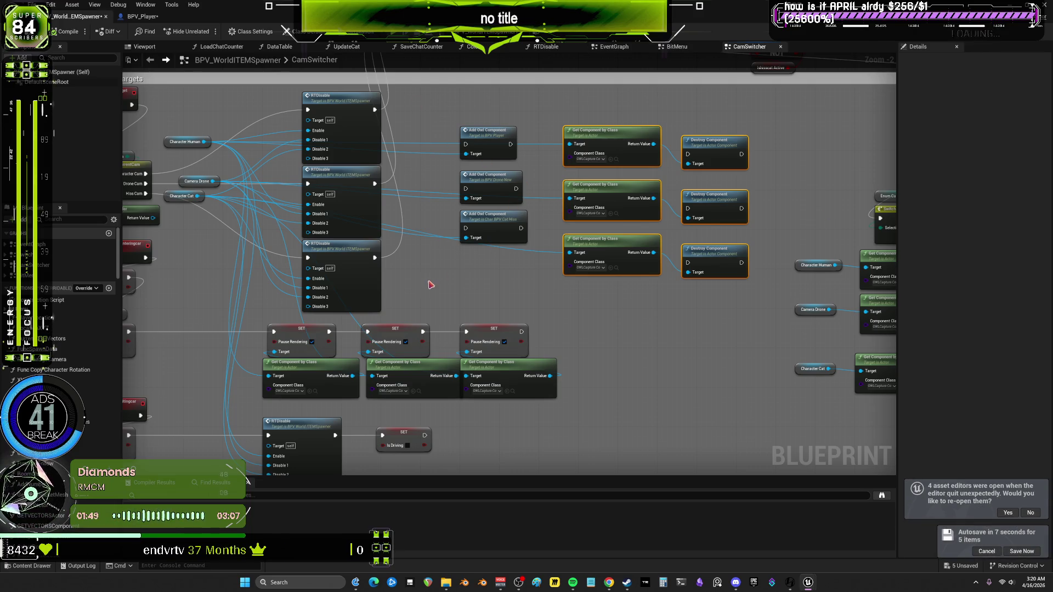
Wire the Switch node's Character Cam exec output to the human's Add Owl Component (Player) input
drag(437, 272, 425, 267)
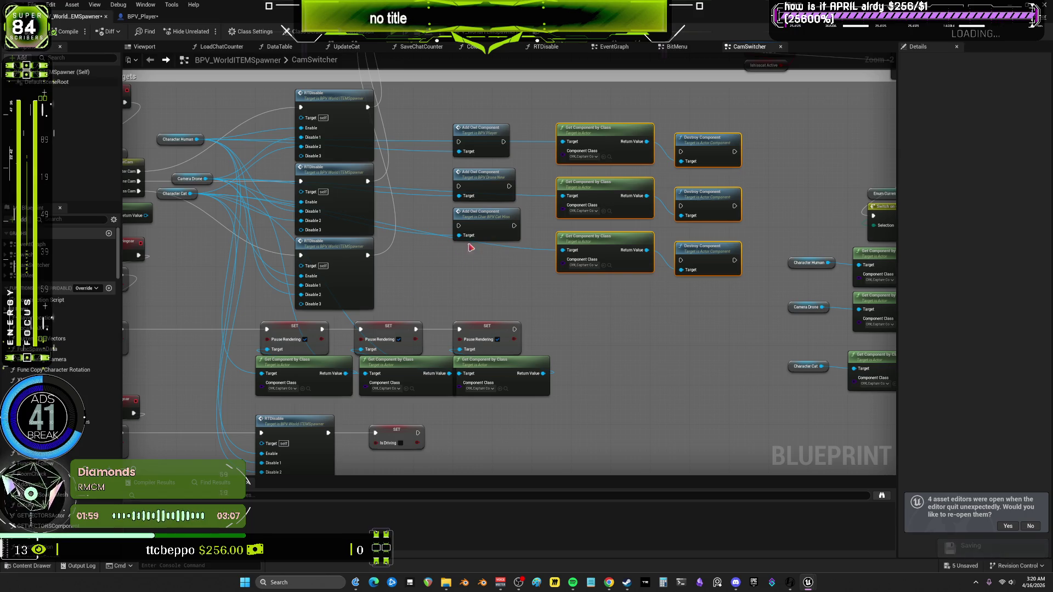
mouse_move(470, 248)
mouse_down()
mouse_move(442, 301)
mouse_move(508, 281)
mouse_up()
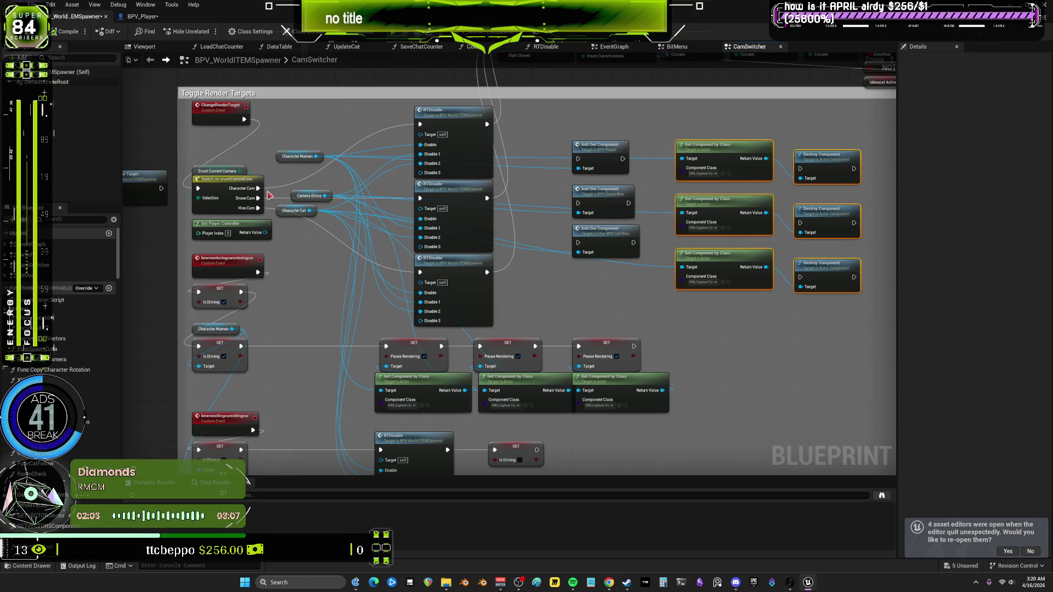
drag(481, 72, 463, 154)
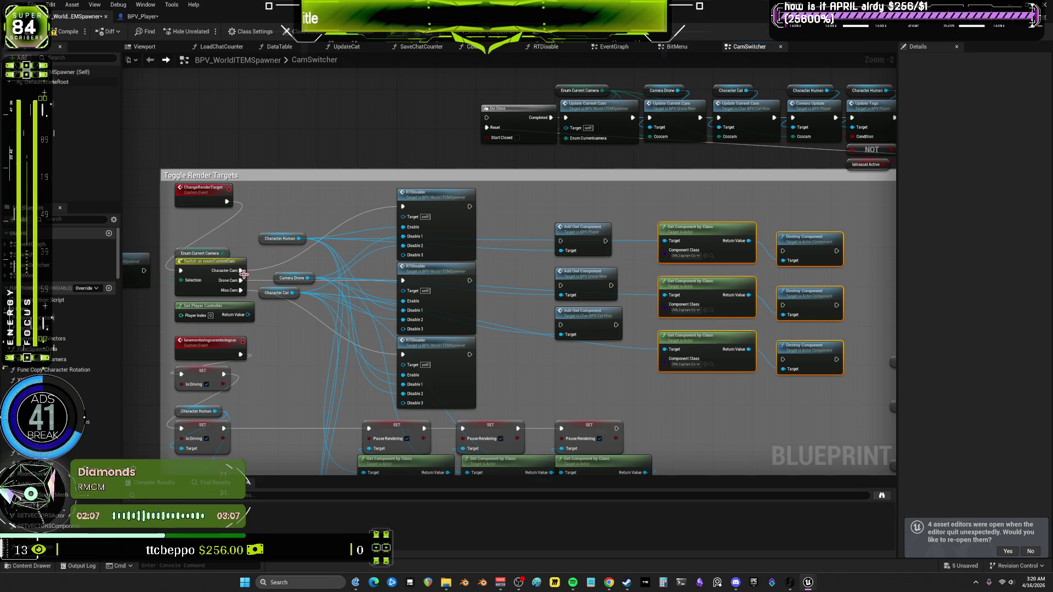
mouse_move(241, 271)
mouse_down()
mouse_move(554, 190)
mouse_move(275, 272)
mouse_move(560, 241)
mouse_move(499, 224)
mouse_move(589, 218)
mouse_move(584, 238)
mouse_move(703, 265)
mouse_up()
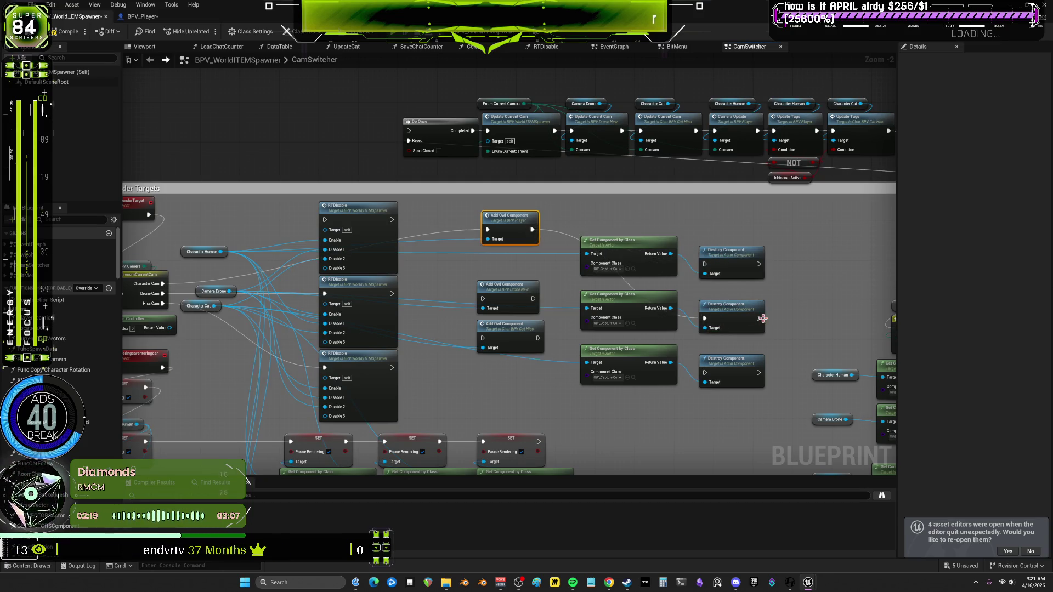
Chain the second Destroy Component to the third and reposition the Get Component and Destroy pairs
mouse_move(759, 319)
mouse_down()
mouse_move(734, 369)
mouse_move(706, 378)
mouse_up()
drag(729, 359, 808, 305)
click(657, 357)
drag(658, 357, 657, 352)
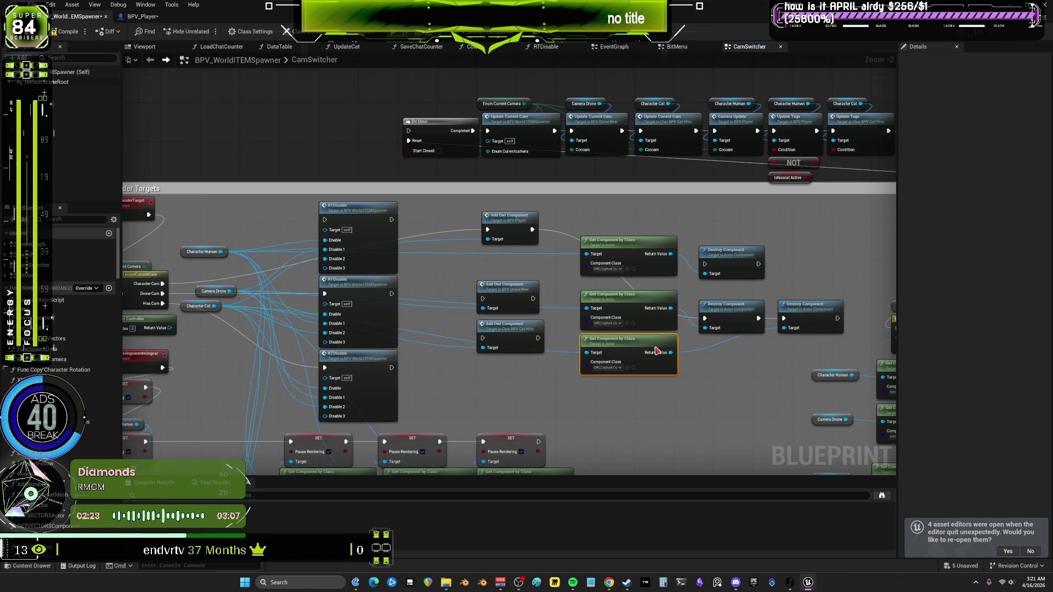
mouse_move(785, 270)
mouse_down()
mouse_move(653, 246)
mouse_move(649, 437)
mouse_up()
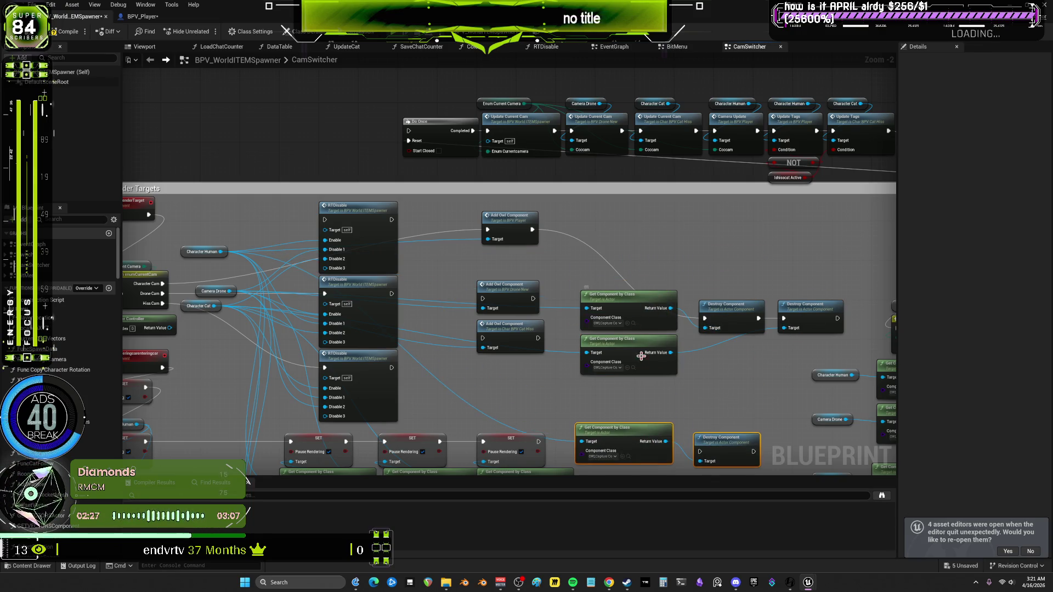
drag(633, 437, 638, 264)
click(688, 261)
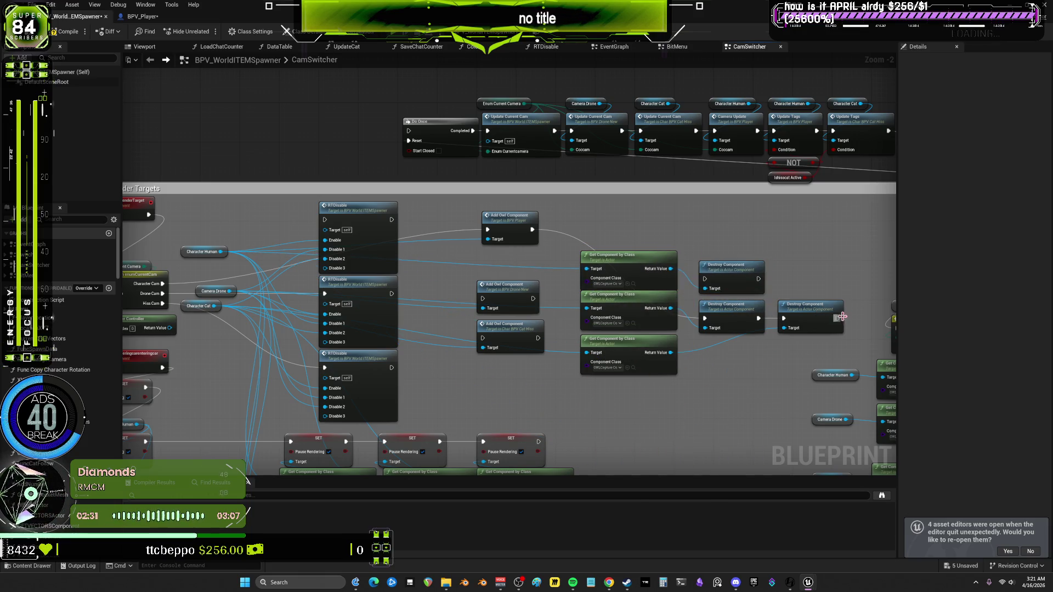
mouse_move(838, 318)
mouse_down()
mouse_move(419, 137)
mouse_move(671, 256)
mouse_up()
Wire Drone Cam to the drone's Add Owl Component and raise the Destroy Component nodes into line
drag(227, 289, 273, 253)
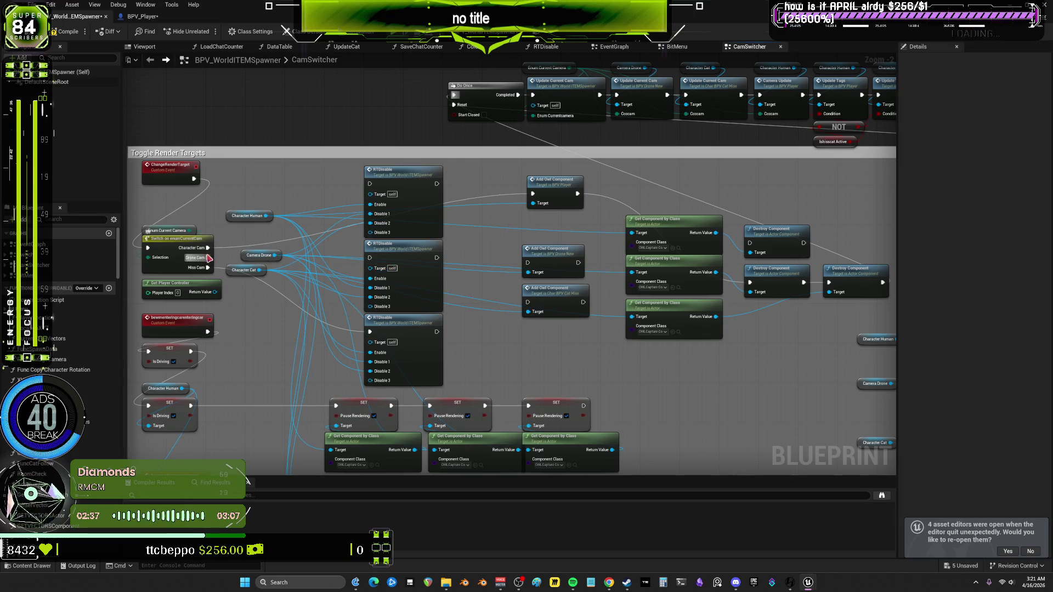
mouse_move(210, 257)
mouse_down()
mouse_move(534, 301)
mouse_move(410, 378)
mouse_move(253, 323)
mouse_move(529, 263)
mouse_up()
mouse_move(599, 239)
mouse_down()
mouse_move(490, 240)
mouse_move(514, 253)
mouse_up()
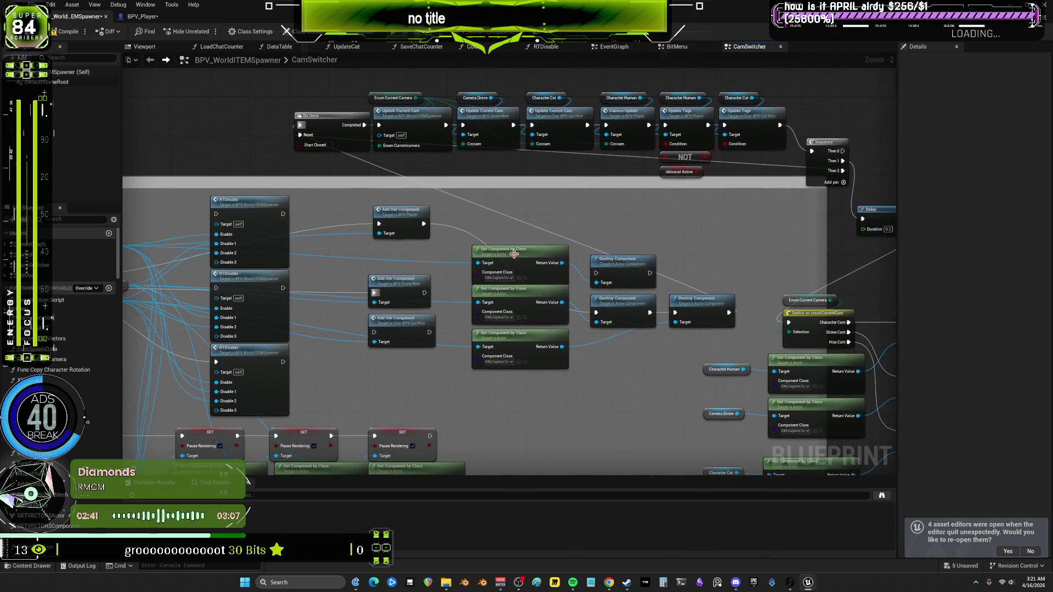
drag(639, 269, 644, 249)
drag(626, 299, 630, 284)
drag(709, 303, 711, 289)
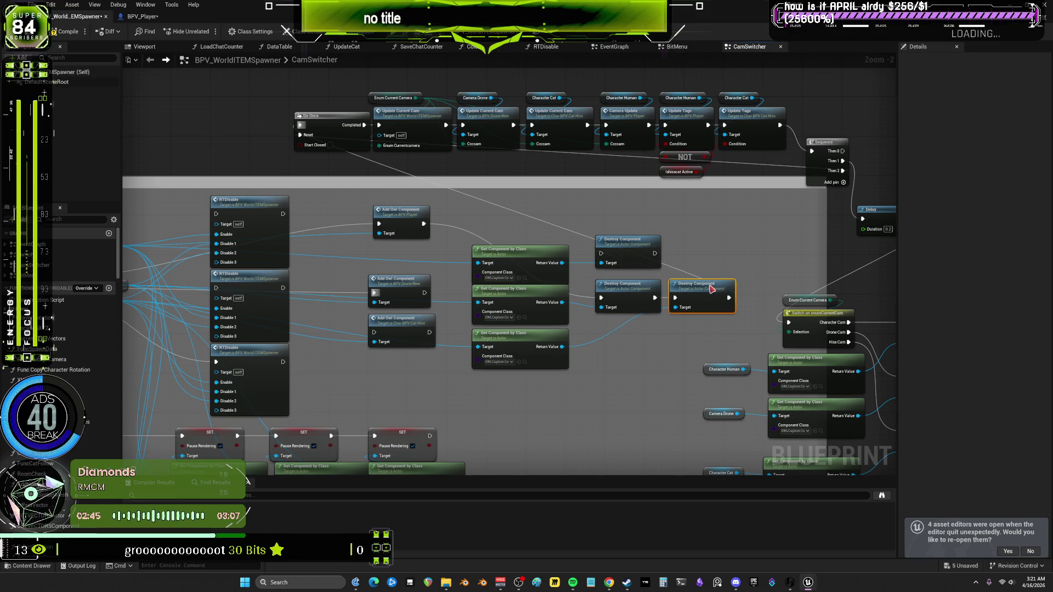
Paste Destroy and Get Component copies, wire Return Value to Target, and chain them after Add Owl Component
shift+click(636, 244)
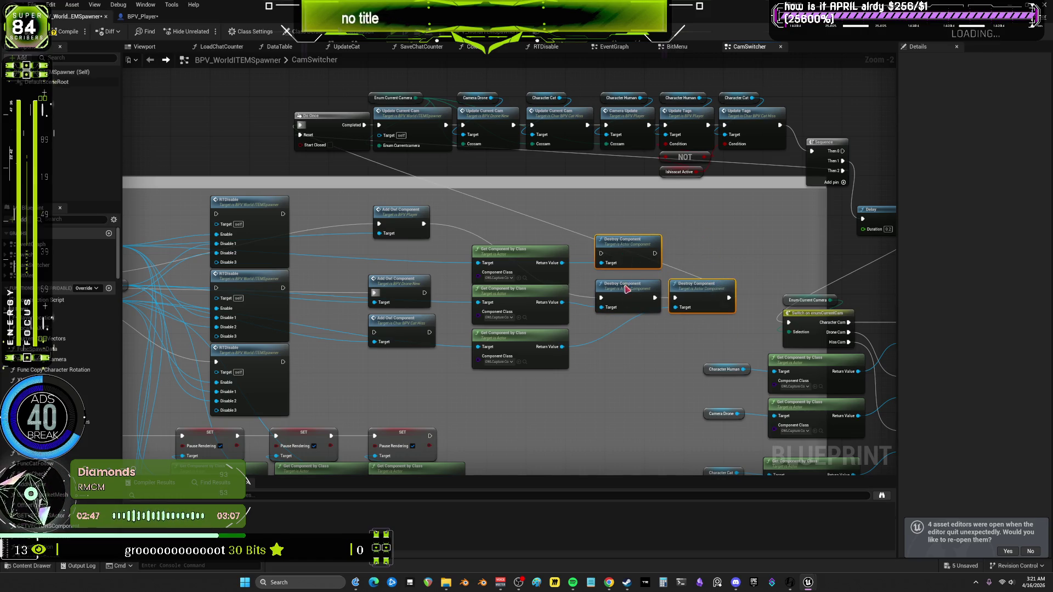
key(ctrl+v)
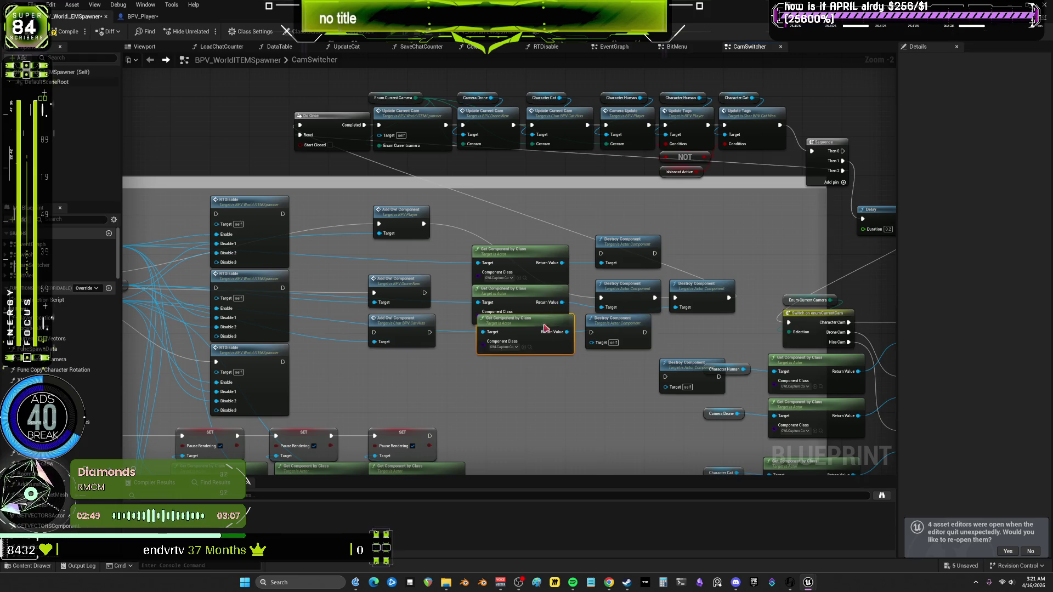
mouse_move(567, 332)
mouse_down()
mouse_move(590, 343)
mouse_move(530, 360)
mouse_move(603, 384)
mouse_move(665, 387)
mouse_up()
drag(691, 362, 641, 362)
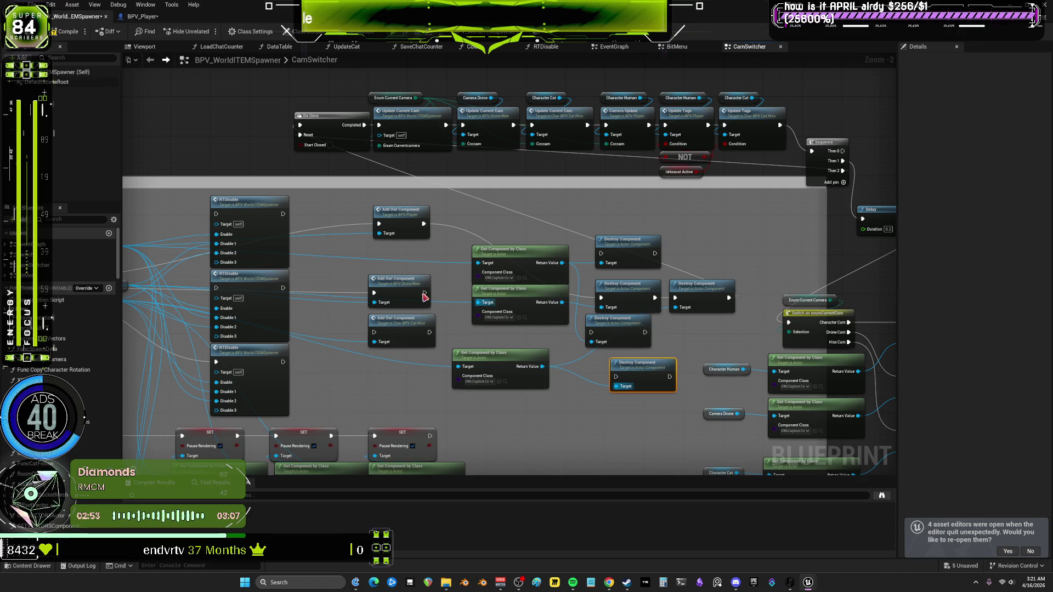
mouse_move(425, 294)
mouse_down()
mouse_move(588, 329)
mouse_move(617, 377)
mouse_up()
mouse_move(631, 381)
mouse_down()
mouse_move(695, 336)
mouse_move(600, 271)
mouse_move(303, 134)
mouse_up()
Connect Character Cat and Hiss Cam to the cat's Add Owl Component and position its nodes
drag(374, 283, 585, 199)
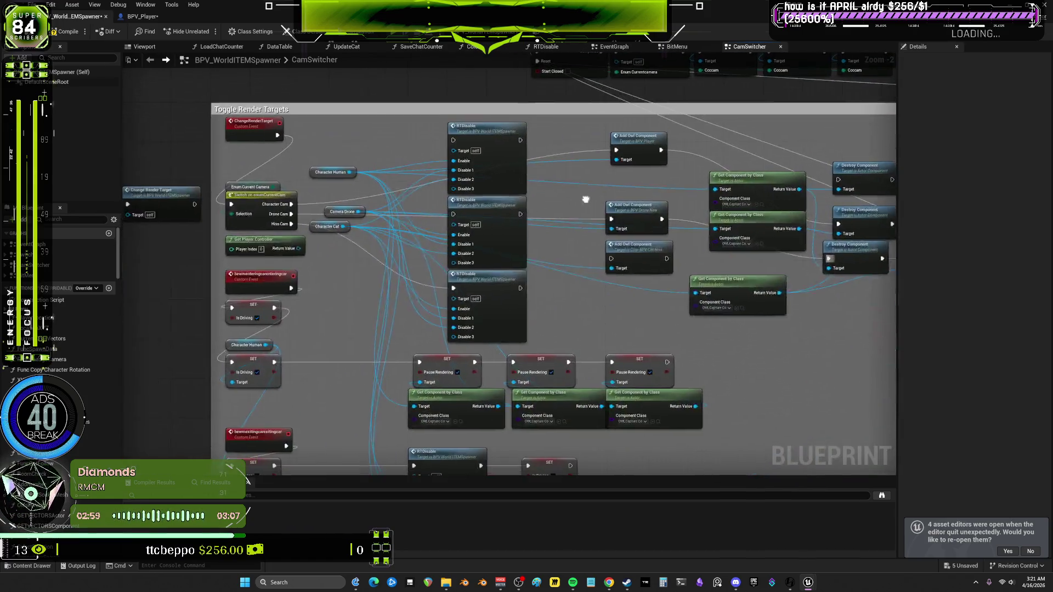
mouse_move(330, 225)
mouse_down()
mouse_move(405, 310)
mouse_move(435, 283)
mouse_move(554, 327)
mouse_move(593, 327)
mouse_move(593, 264)
mouse_up()
drag(593, 264, 514, 271)
mouse_move(194, 226)
mouse_down()
mouse_move(504, 285)
mouse_move(476, 285)
mouse_up()
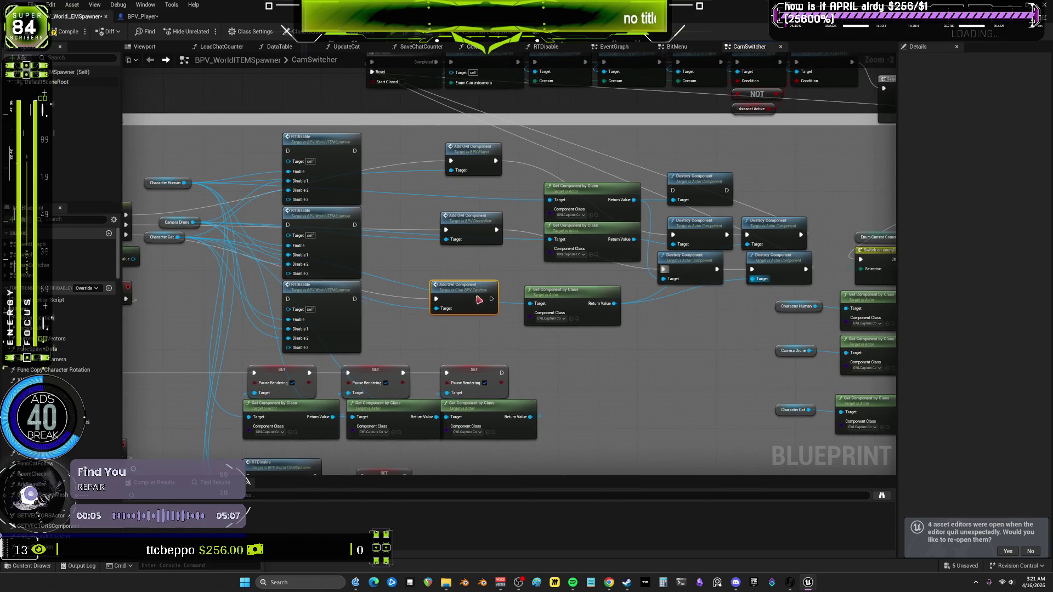
drag(554, 290, 568, 270)
mouse_move(471, 292)
mouse_down()
mouse_move(486, 317)
mouse_move(425, 338)
mouse_up()
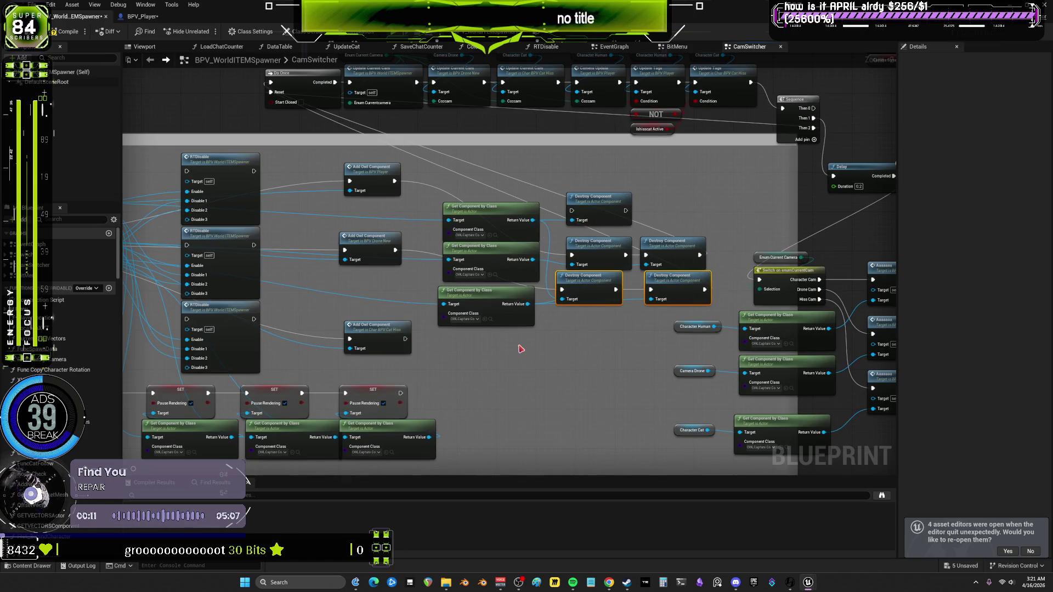
Paste a Destroy Component pair, delete the extra node, and chain it after the cat's Add Owl Component
key(ctrl+v)
click(593, 206)
key(Delete)
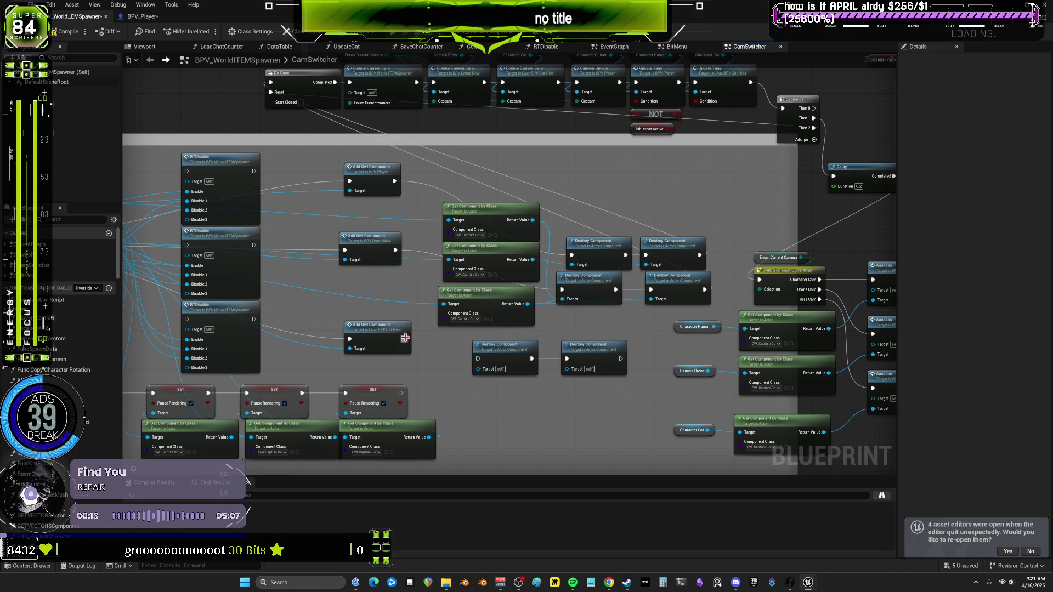
mouse_move(405, 338)
mouse_down()
mouse_move(478, 359)
mouse_move(511, 334)
mouse_up()
mouse_move(611, 349)
mouse_down()
mouse_move(611, 224)
mouse_move(341, 199)
mouse_move(351, 225)
mouse_move(281, 171)
mouse_up()
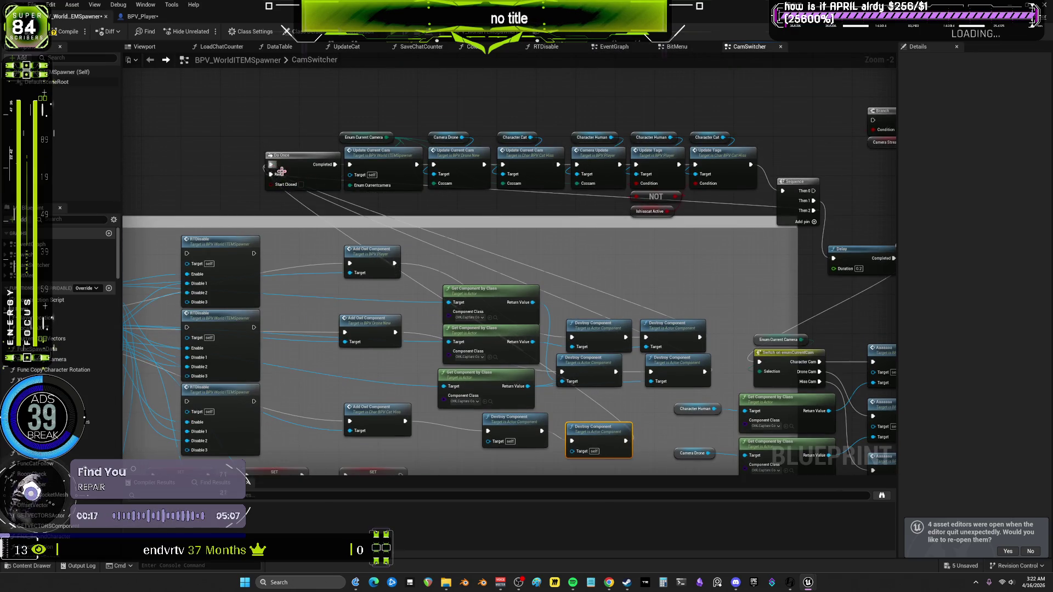
Adjust the Destroy Component pair and wire the Get Component Return Values into their Targets
scroll(518, 250, up, 2)
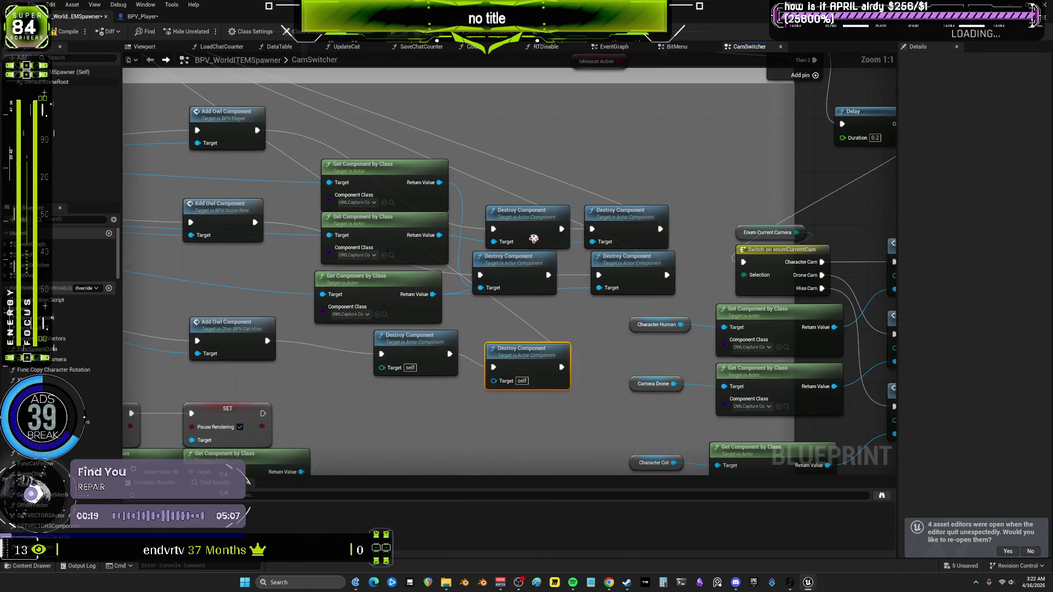
drag(512, 345, 500, 339)
ctrl+click(394, 353)
mouse_move(395, 353)
mouse_down()
mouse_move(480, 347)
mouse_move(421, 358)
mouse_move(474, 339)
mouse_up()
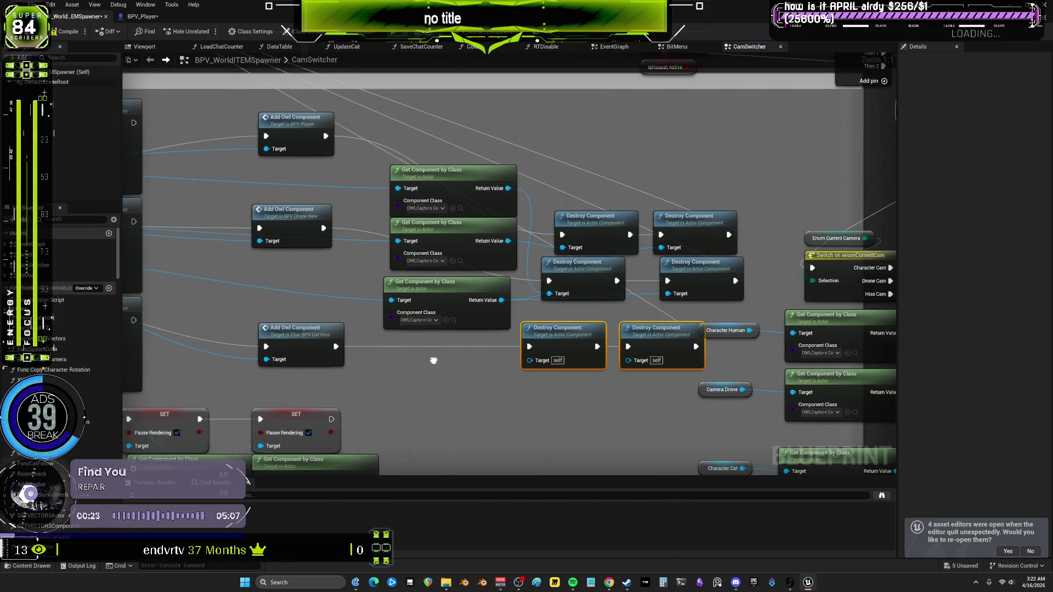
mouse_move(386, 297)
mouse_down()
mouse_move(359, 294)
mouse_move(651, 304)
mouse_move(431, 250)
mouse_up()
key(ctrl+z)
mouse_move(521, 165)
mouse_down()
mouse_move(554, 326)
mouse_move(543, 336)
mouse_up()
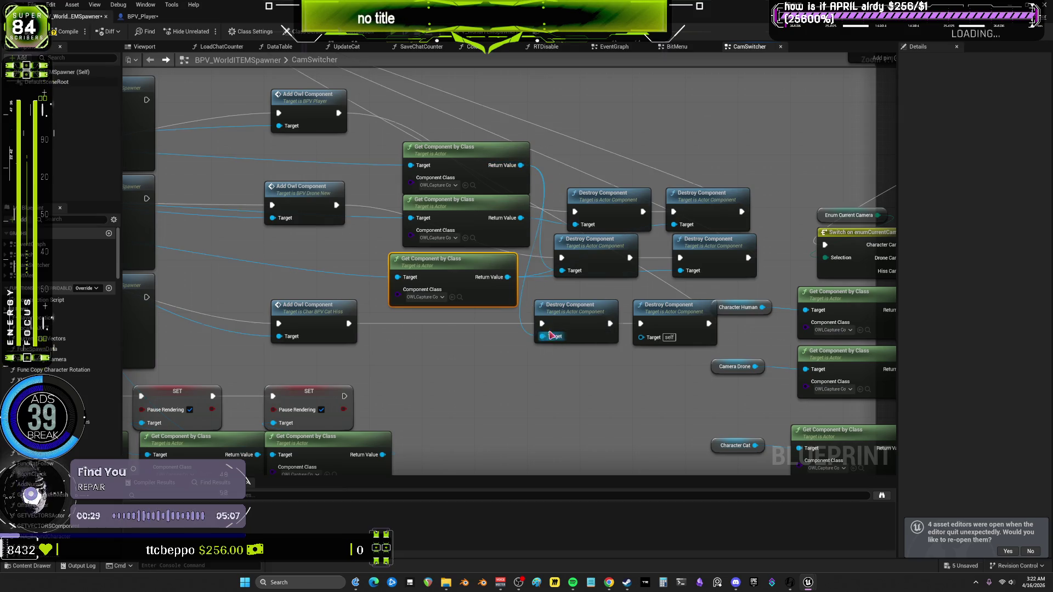
mouse_move(521, 218)
mouse_down()
mouse_move(643, 337)
mouse_move(617, 313)
mouse_move(590, 315)
mouse_up()
Shift the Get Component by Class and Destroy Component nodes left into vertical lines
click(384, 189)
drag(403, 252, 370, 246)
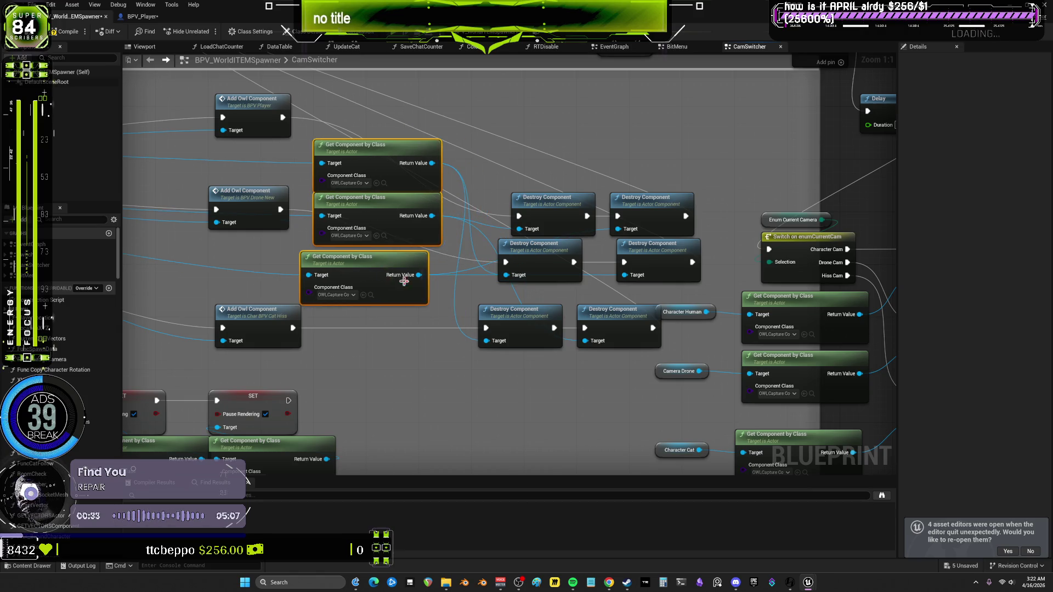
drag(515, 310, 489, 303)
drag(615, 309, 581, 310)
drag(534, 244, 507, 244)
drag(555, 199, 521, 205)
drag(647, 197, 612, 198)
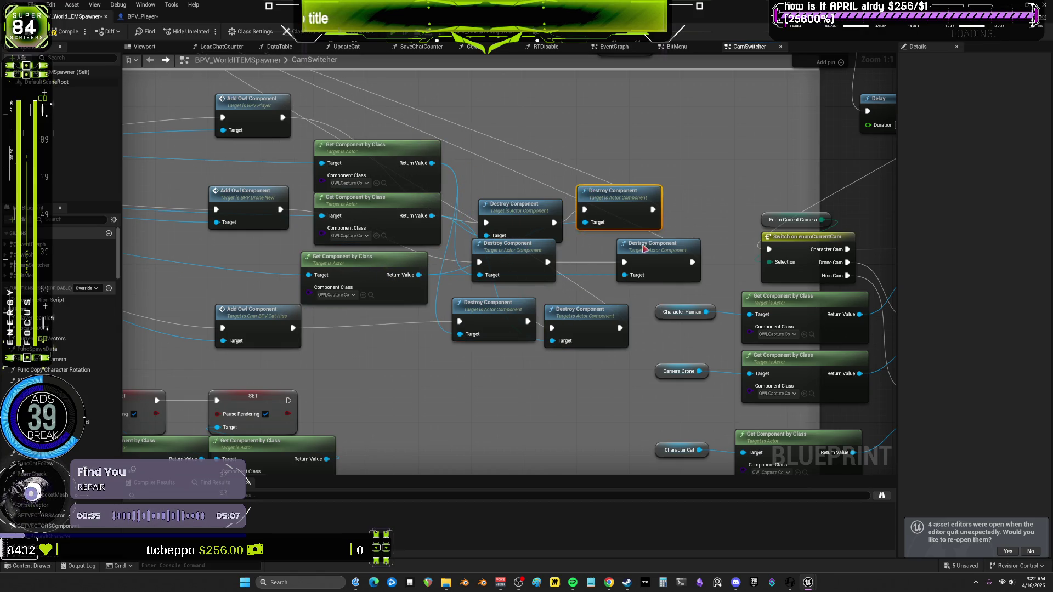
mouse_move(653, 243)
mouse_down()
mouse_move(600, 249)
mouse_move(561, 200)
mouse_move(519, 172)
mouse_up()
Line up the top row of Destroy Component nodes
scroll(560, 240, down, 1)
drag(431, 218, 406, 206)
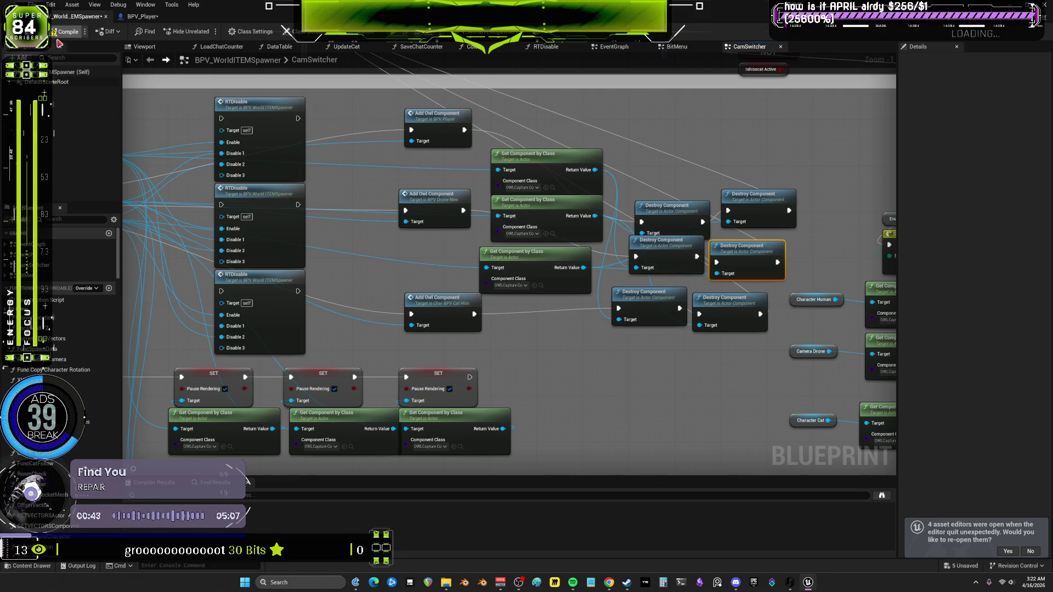
right_click(428, 181)
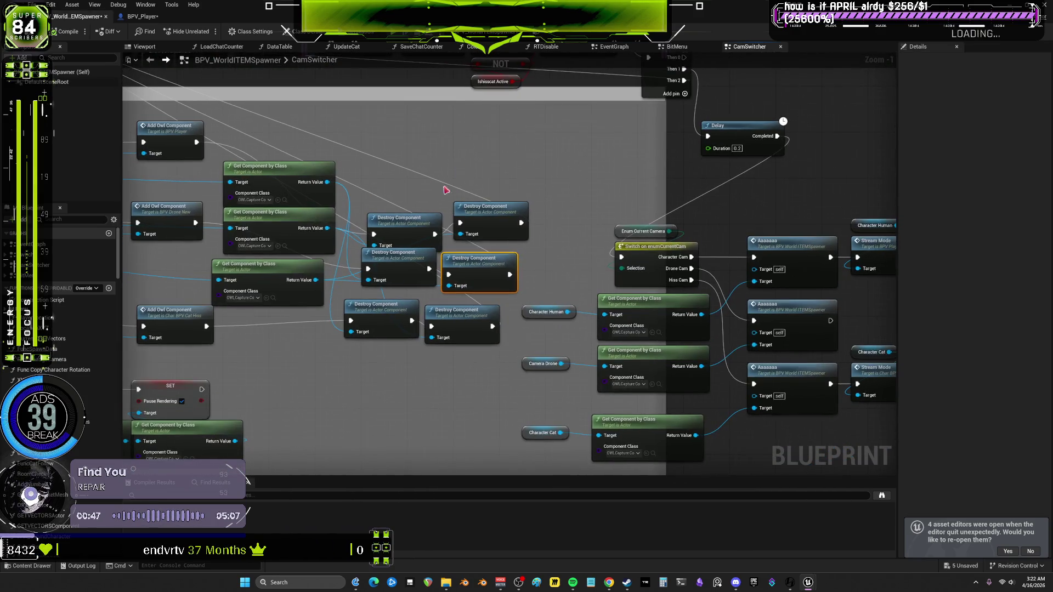
drag(410, 218, 405, 201)
drag(519, 215, 507, 209)
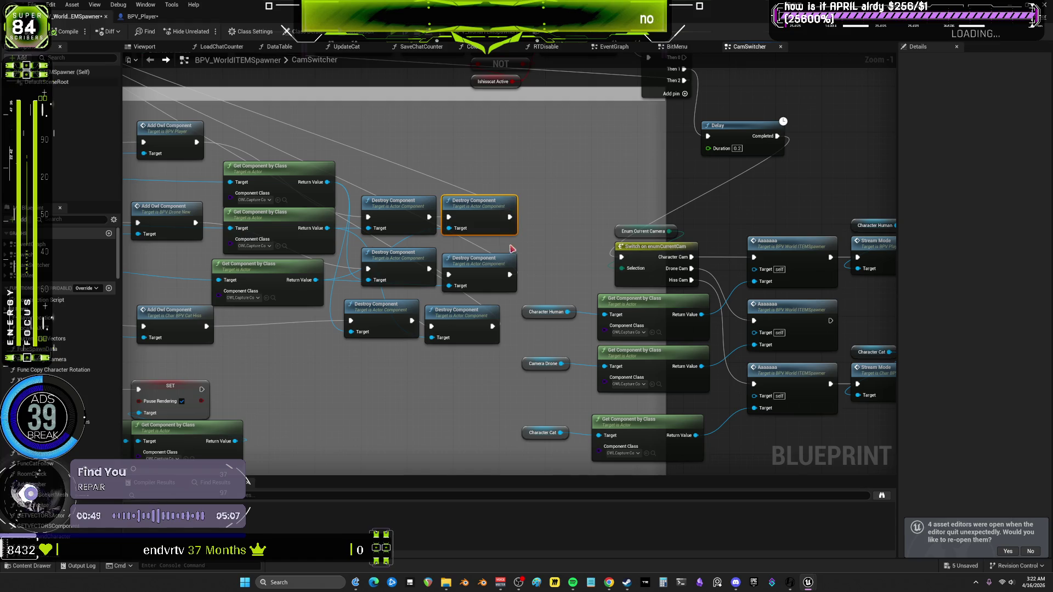
drag(507, 258, 504, 252)
Align the middle and bottom Destroy Component pairs under the top row in a two-column grid
ctrl+click(398, 257)
drag(399, 257, 399, 245)
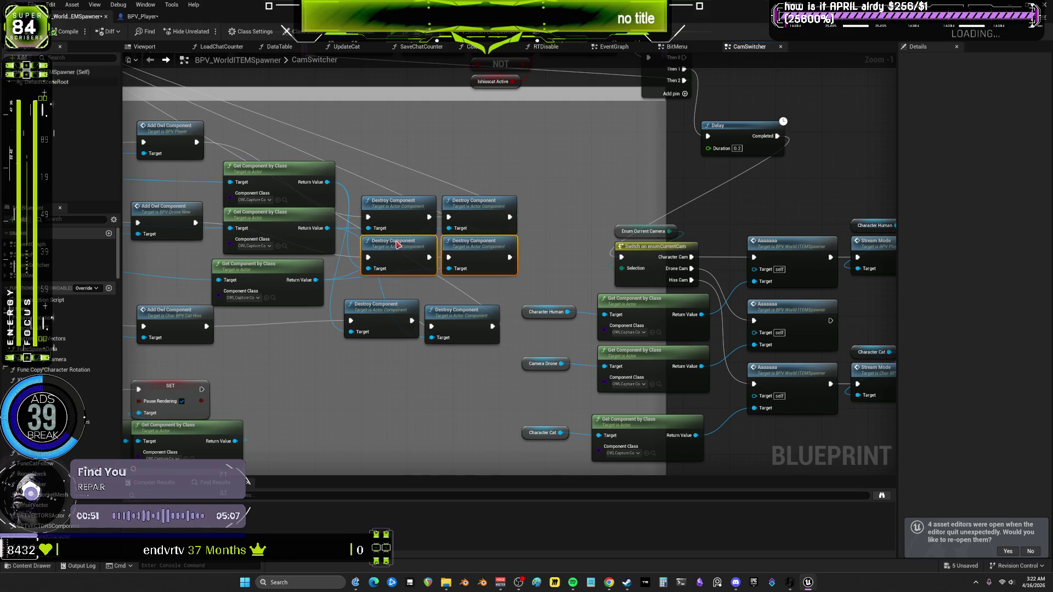
drag(335, 294, 502, 345)
drag(410, 328, 427, 306)
drag(491, 303, 485, 292)
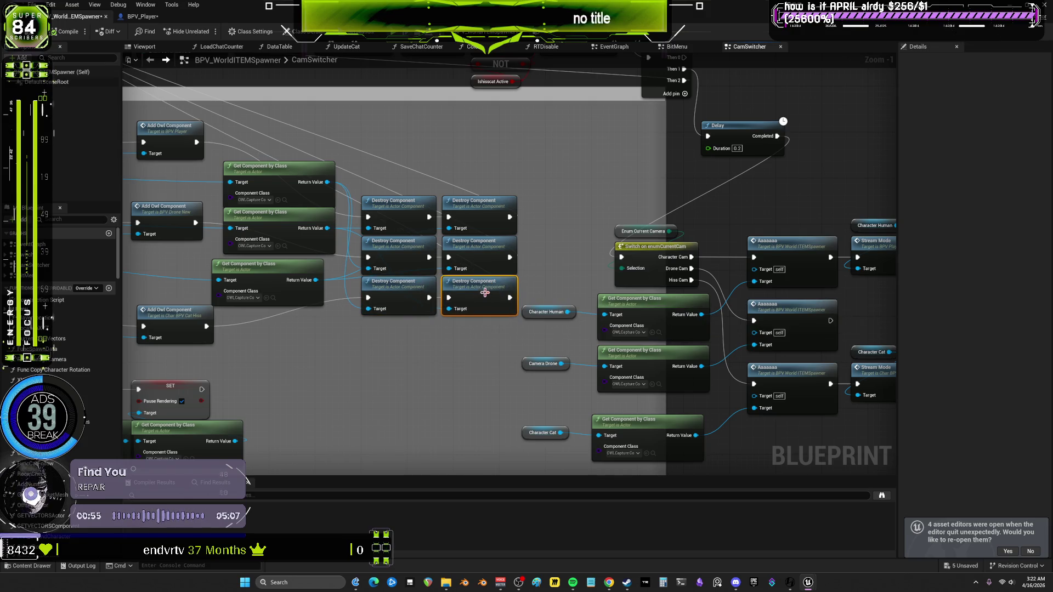
scroll(485, 292, down, 3)
scroll(485, 293, up, 4)
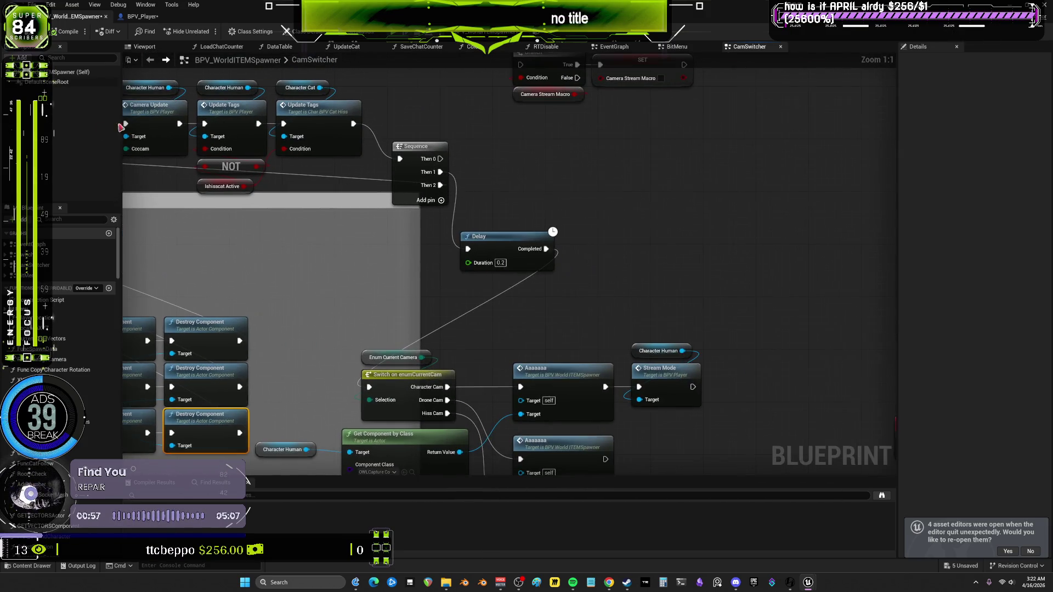
drag(597, 243, 505, 150)
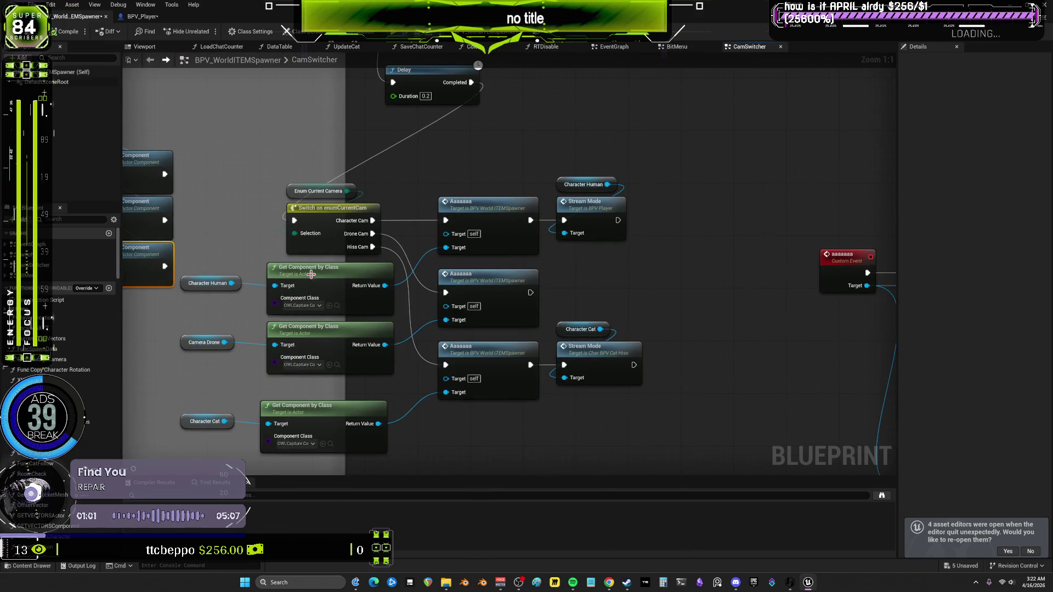
click(207, 283)
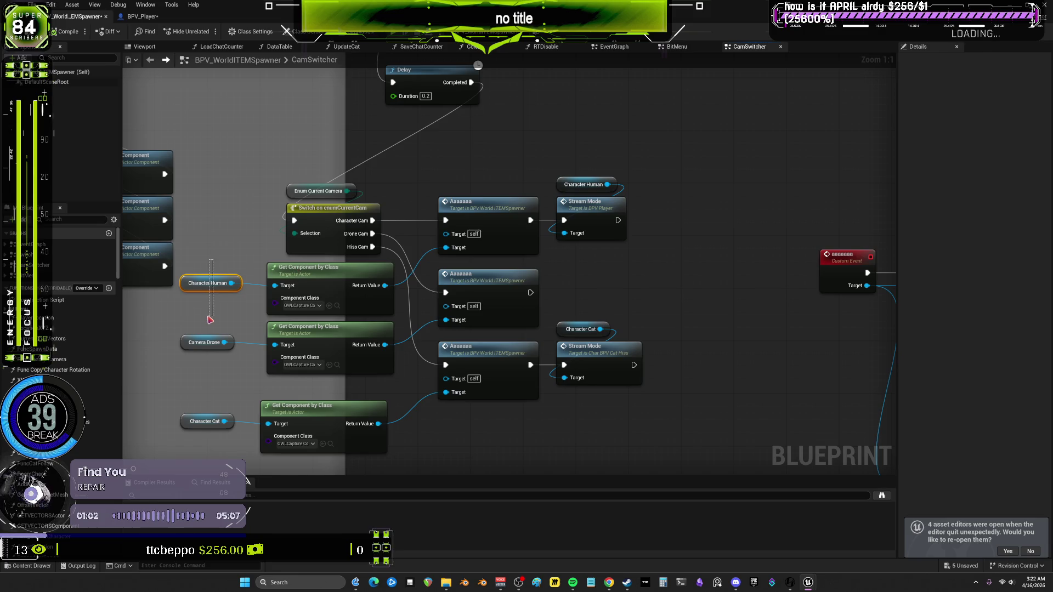
click(340, 279)
drag(533, 131, 513, 222)
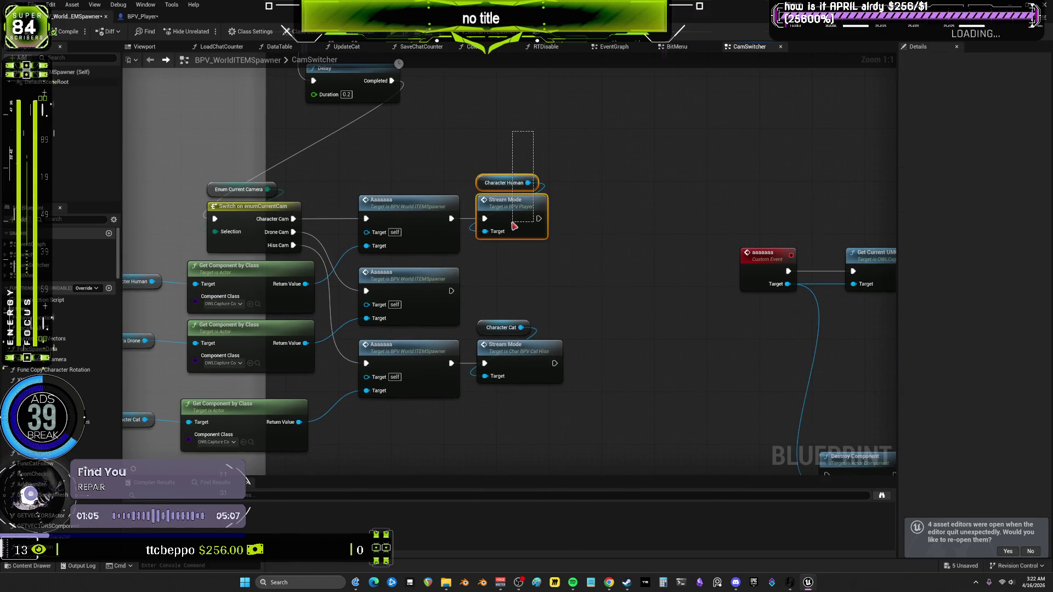
click(563, 245)
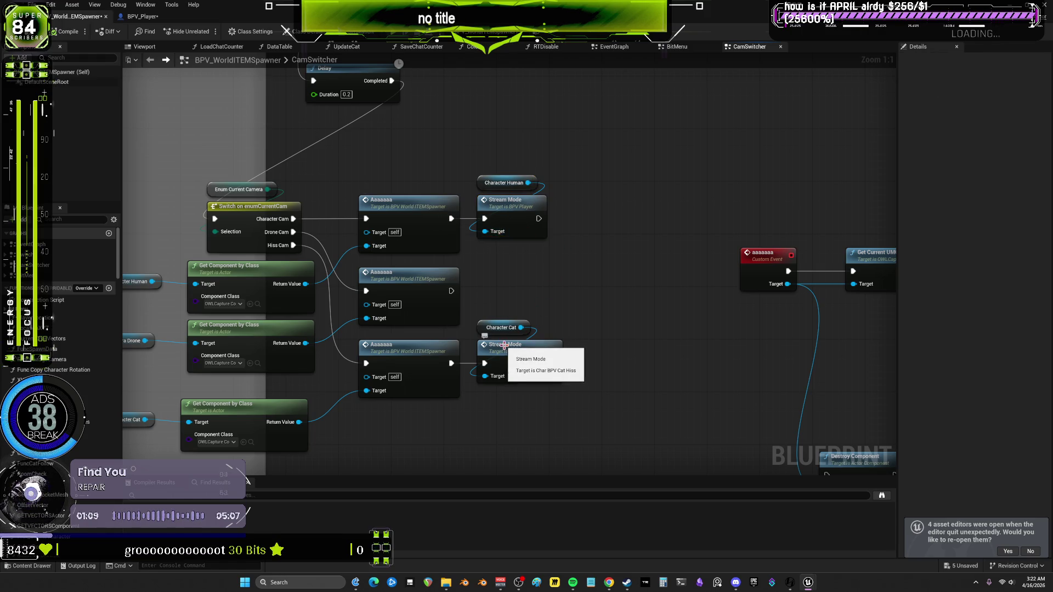
mouse_move(548, 354)
mouse_down()
mouse_move(545, 322)
mouse_move(541, 339)
mouse_up()
Inspect the cat's StreamMode event definition in CharBPV_Cat_Hiss's Control graph
double_click(541, 340)
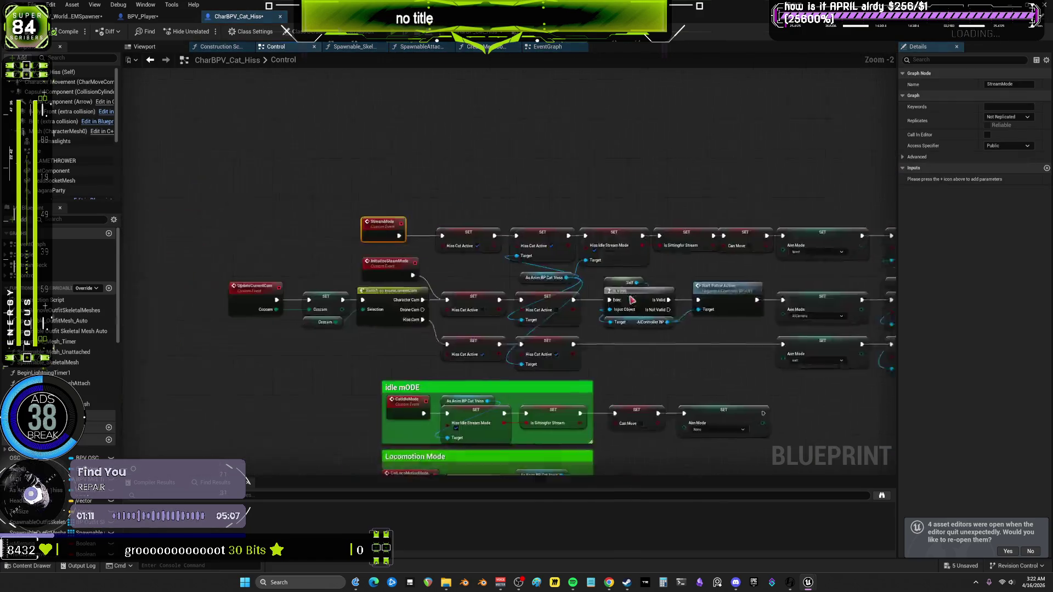
drag(419, 174, 386, 184)
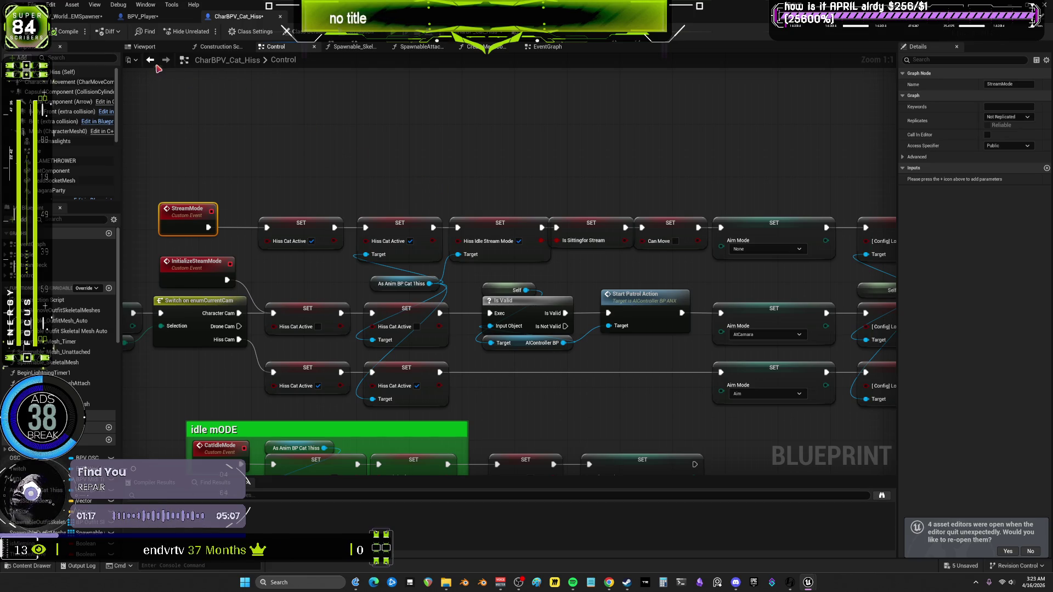
key(alt+Left)
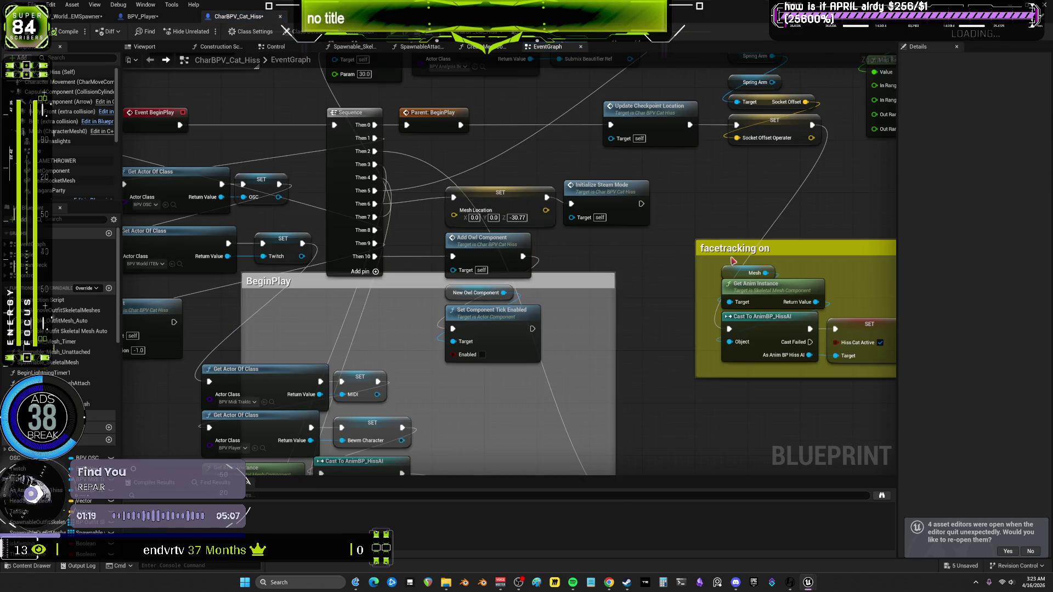
View the human's StreamMode event in BPV_Player, then return to the CamSwitcher graph
click(81, 18)
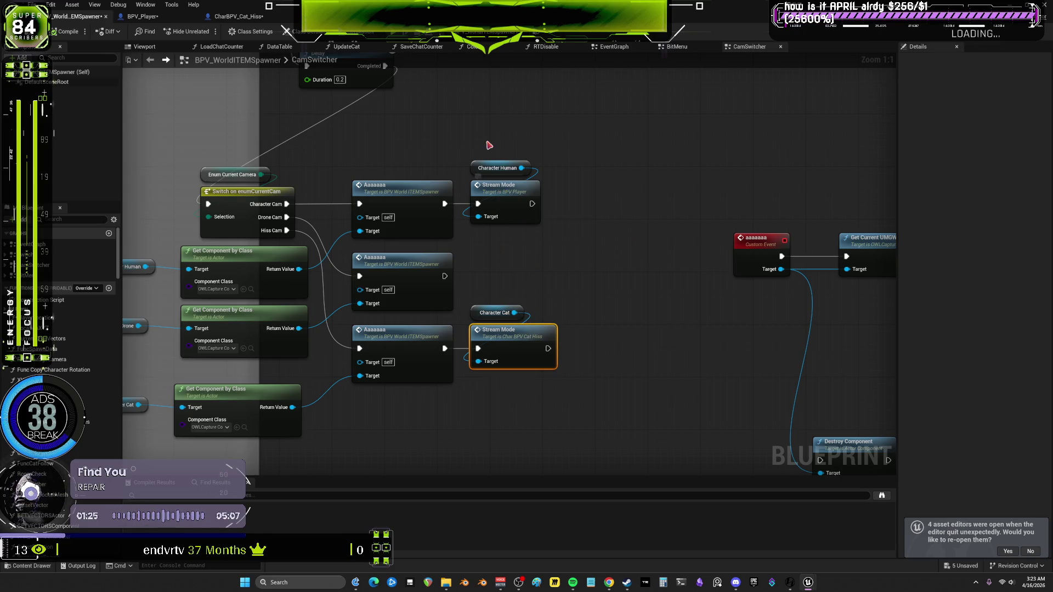
double_click(505, 191)
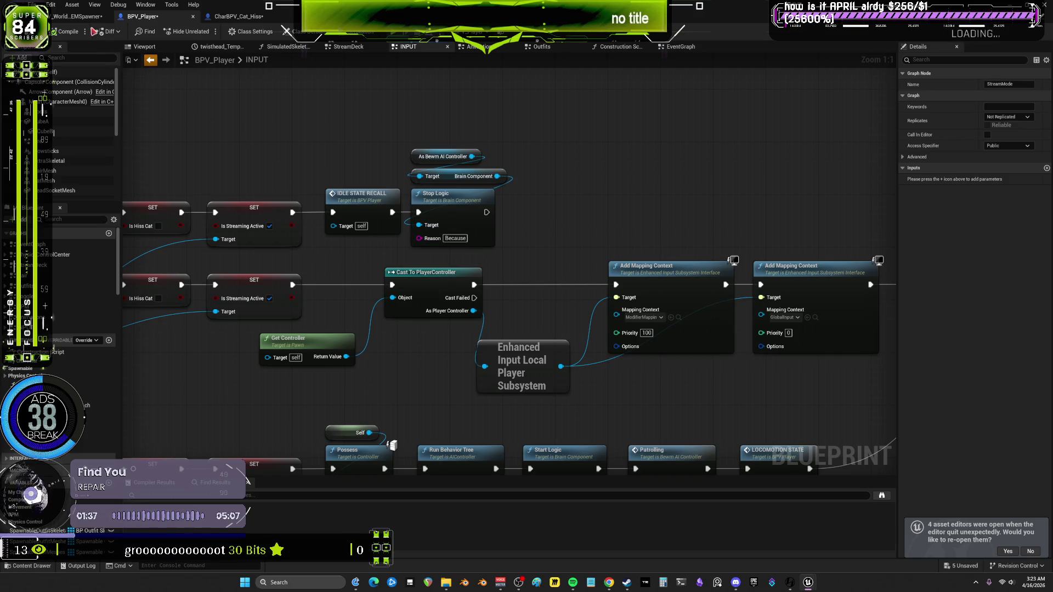
click(151, 60)
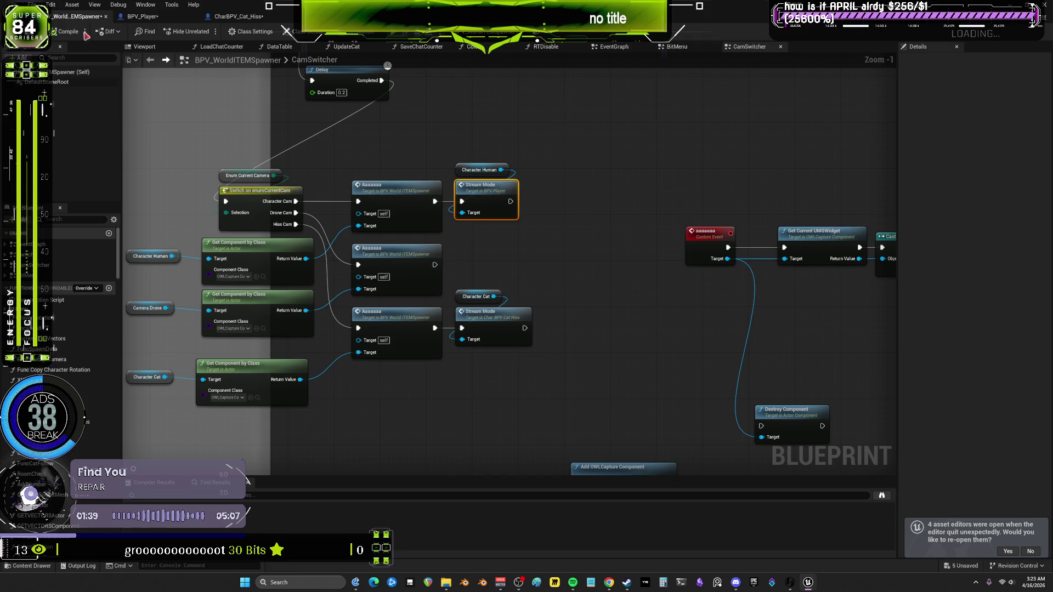
Save all assets with File > Save All and start a Play preview of VOIDWorld
click(34, 5)
click(66, 73)
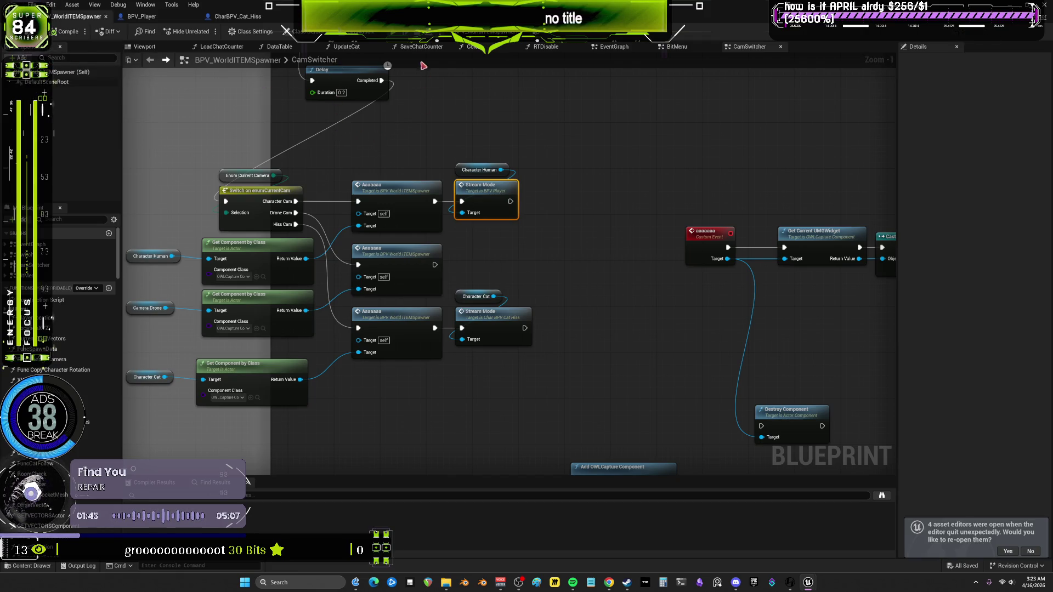
key(alt+p)
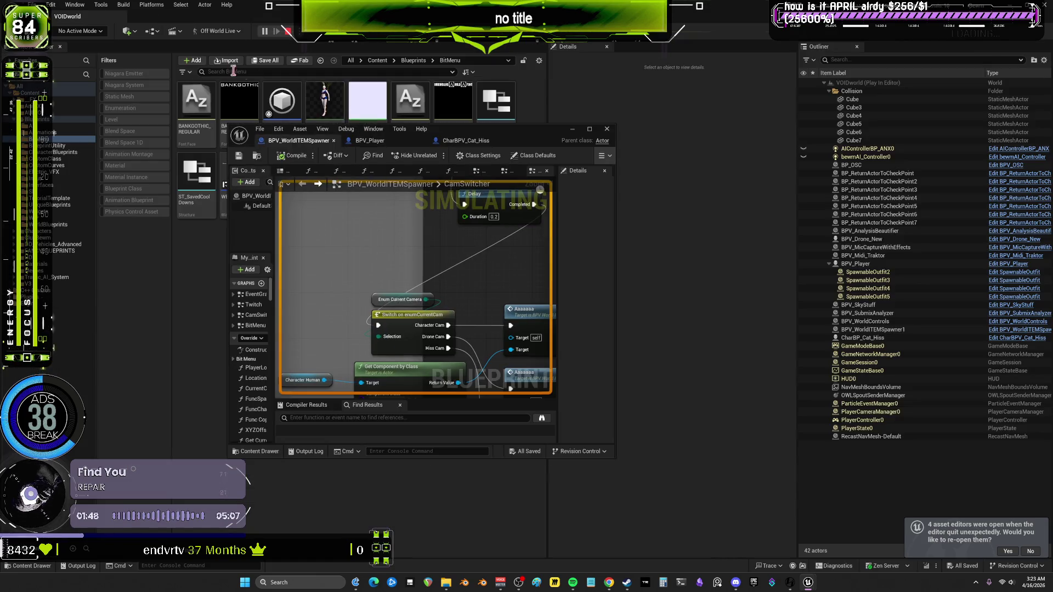
click(214, 31)
key(Escape)
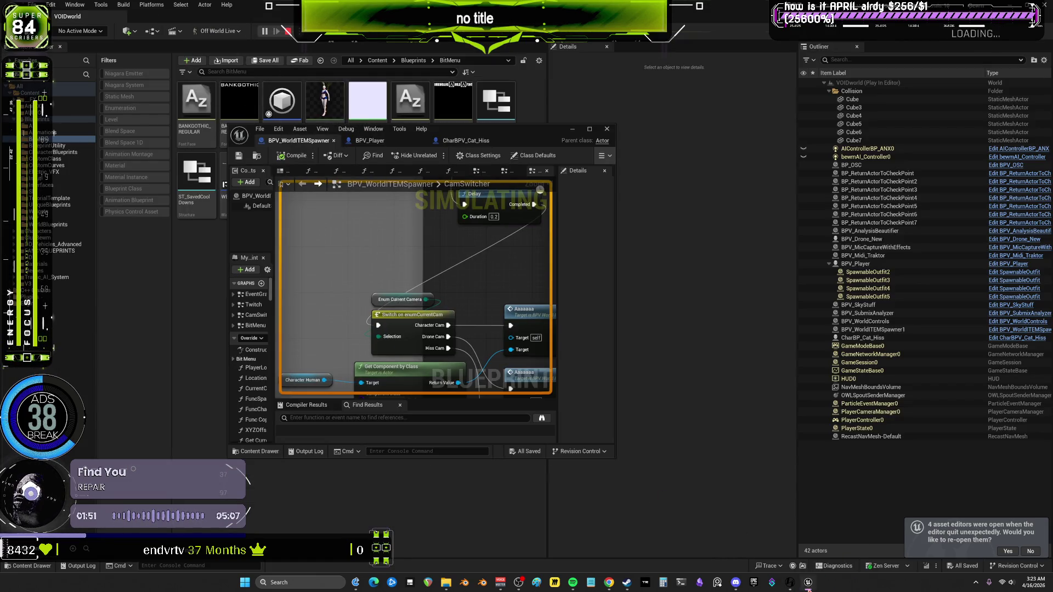
Bring the running preview forward, end play, and maximize the CamSwitcher blueprint editor
mouse_move(808, 585)
click(858, 552)
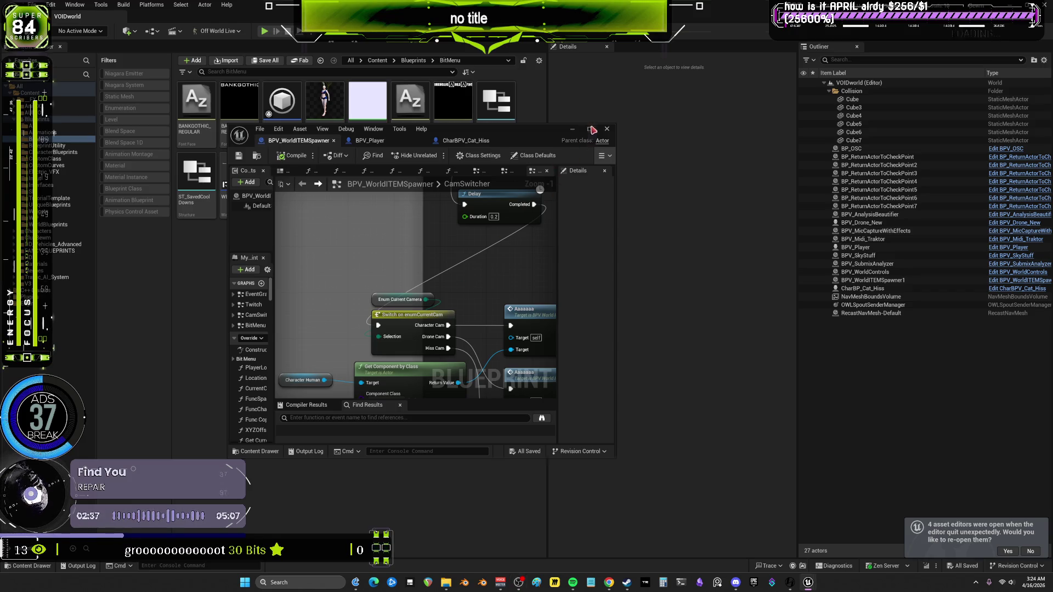
click(592, 130)
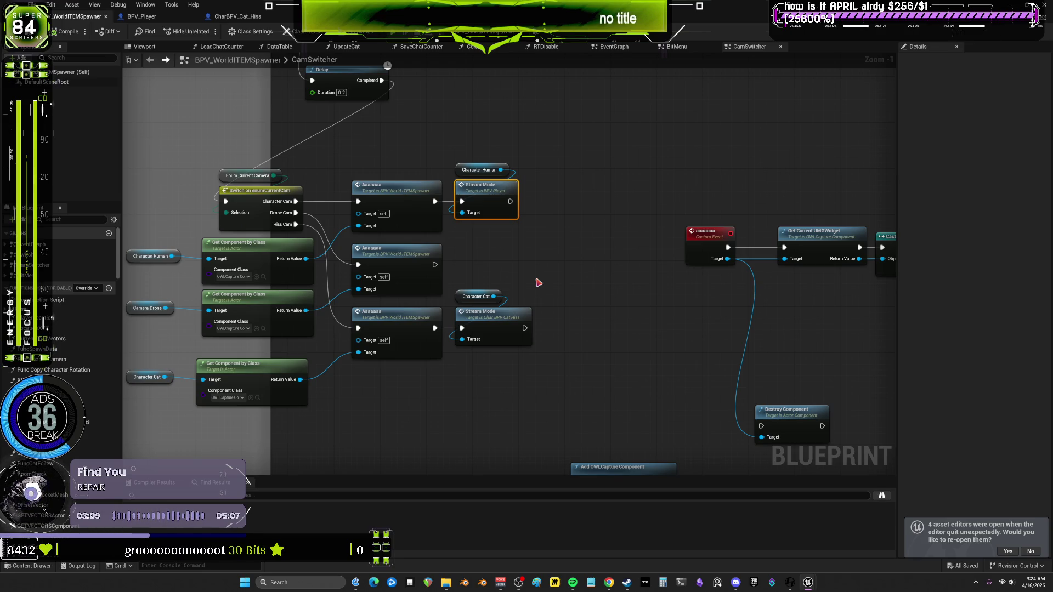
scroll(449, 401, down, 3)
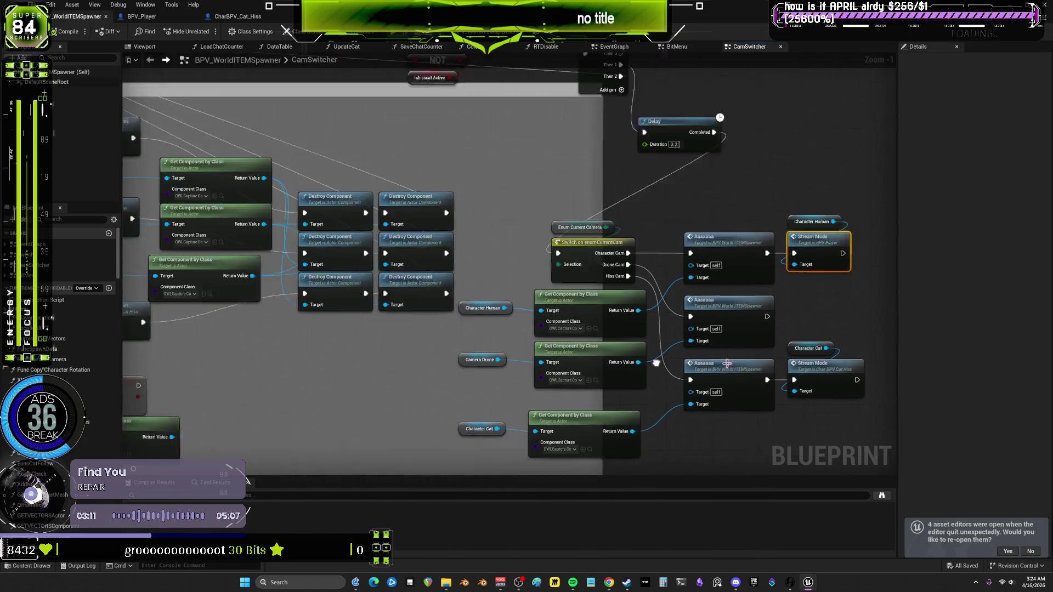
mouse_move(494, 269)
mouse_down()
mouse_move(537, 318)
mouse_move(899, 318)
mouse_up()
scroll(369, 245, up, 4)
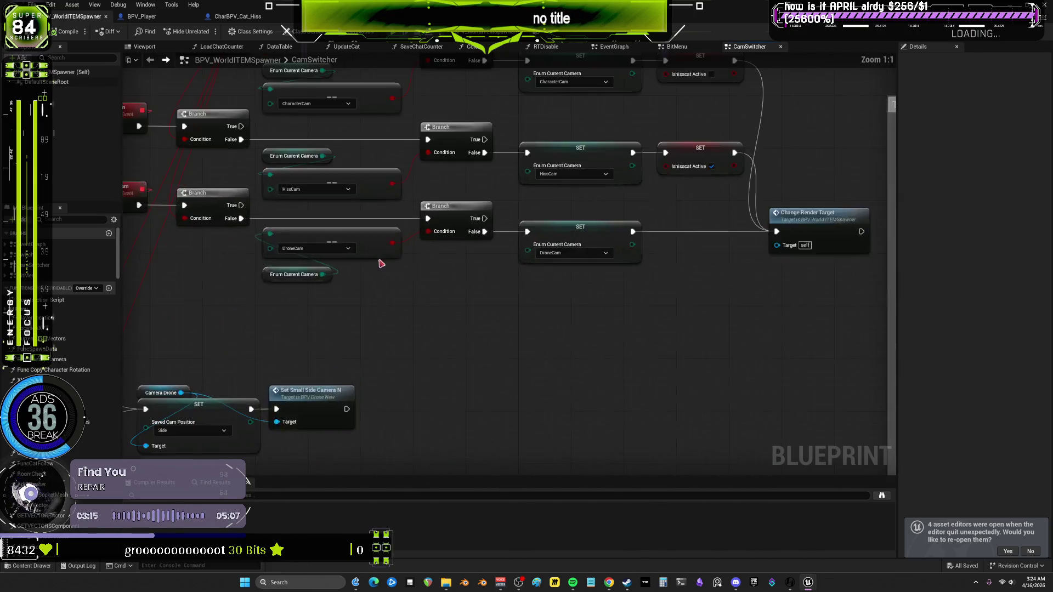
drag(314, 119, 501, 447)
scroll(517, 265, down, 3)
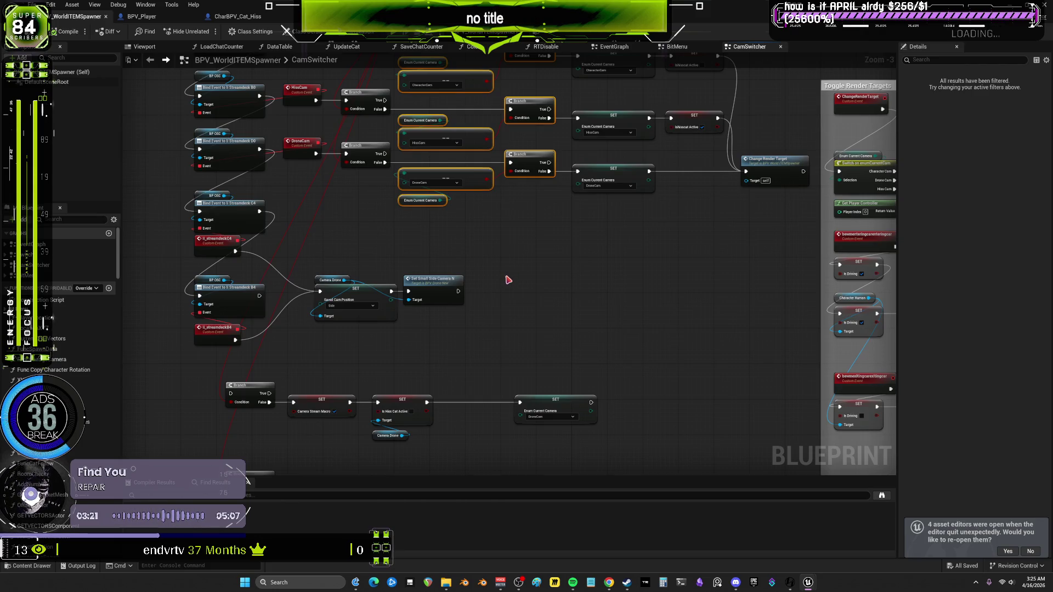
scroll(502, 307, up, 4)
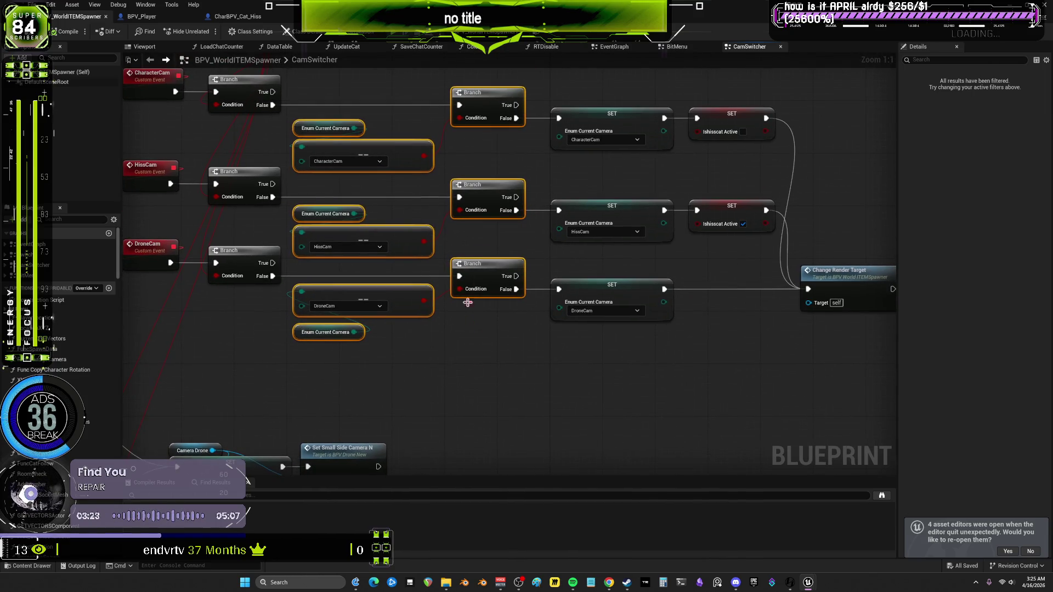
drag(477, 351, 363, 105)
scroll(640, 253, down, 2)
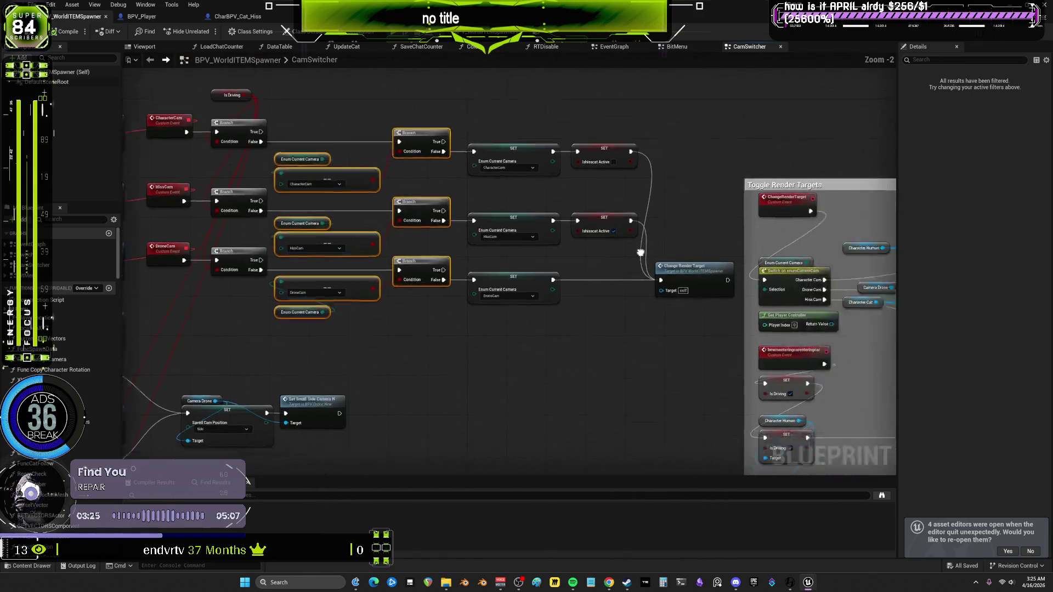
mouse_move(640, 252)
mouse_down()
mouse_move(389, 203)
mouse_move(552, 216)
mouse_move(666, 250)
mouse_up()
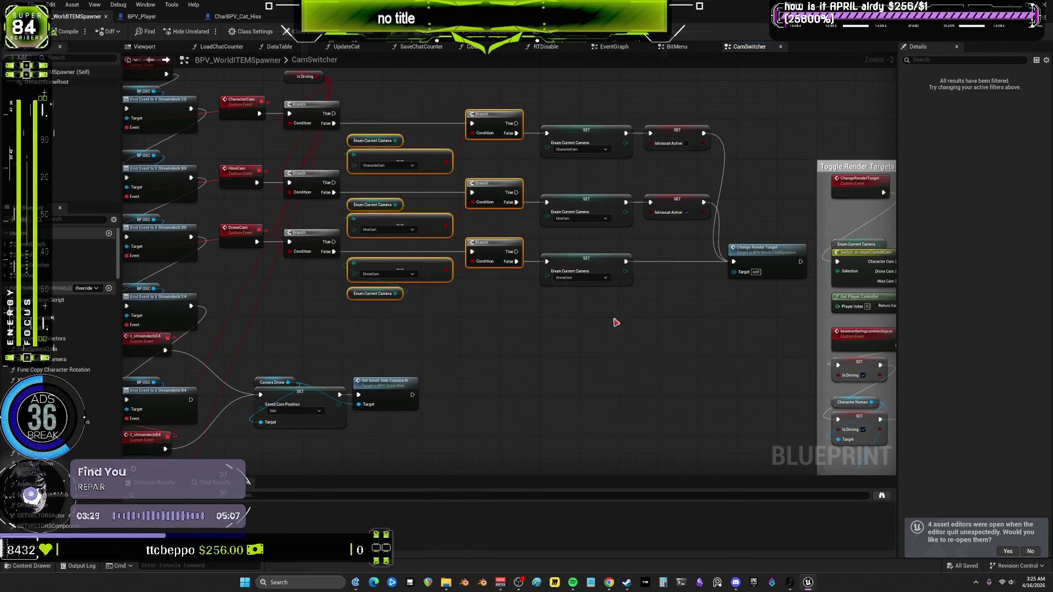
drag(401, 114, 443, 153)
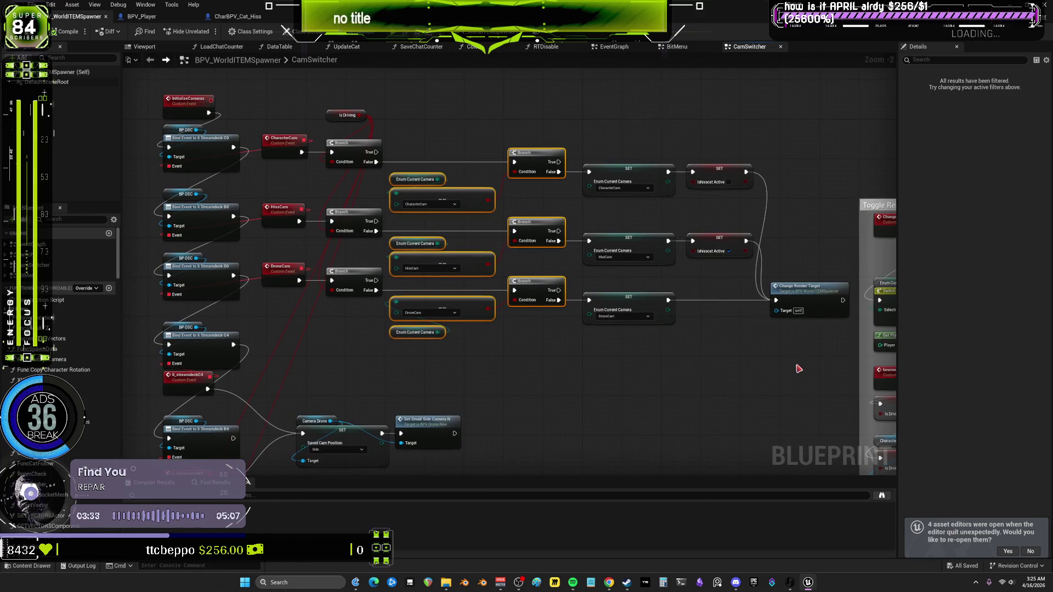
drag(799, 369, 375, 299)
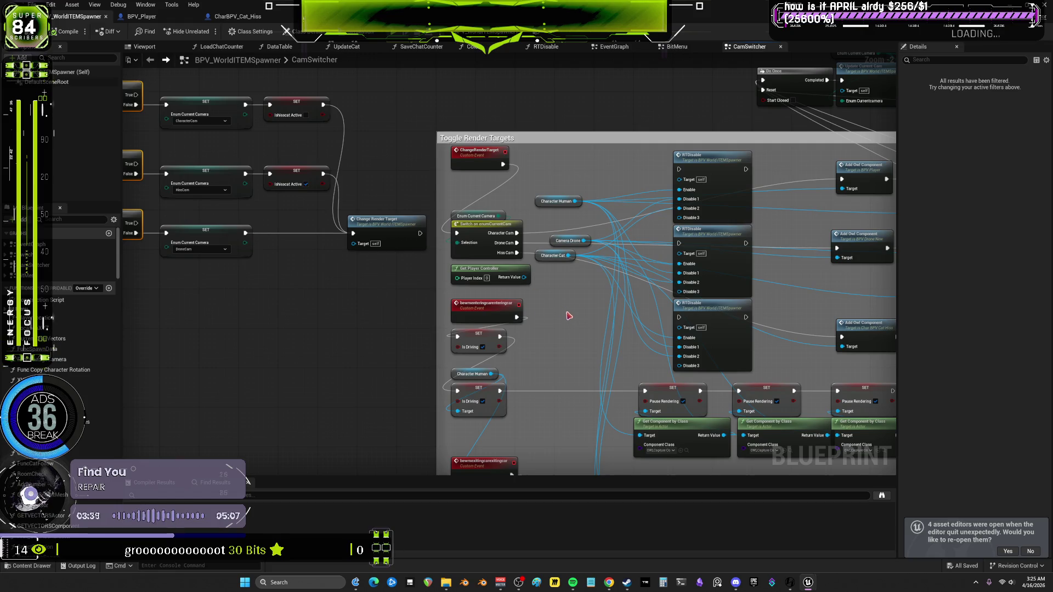
Move the Character Cat, Camera Drone and Character Human getters down into one tidy column
drag(545, 264, 558, 293)
drag(553, 242, 556, 267)
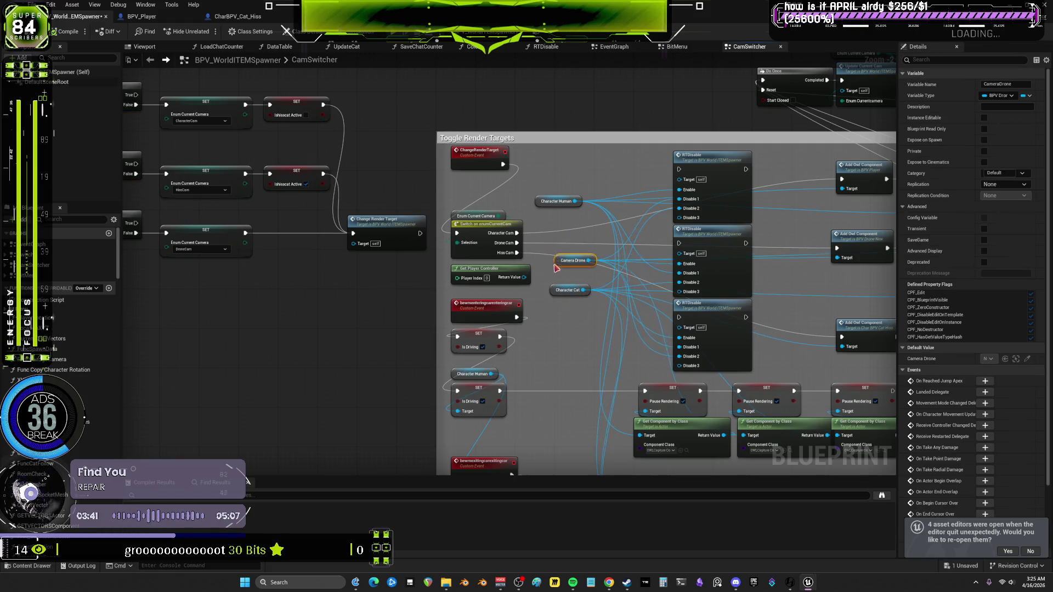
drag(554, 201, 567, 250)
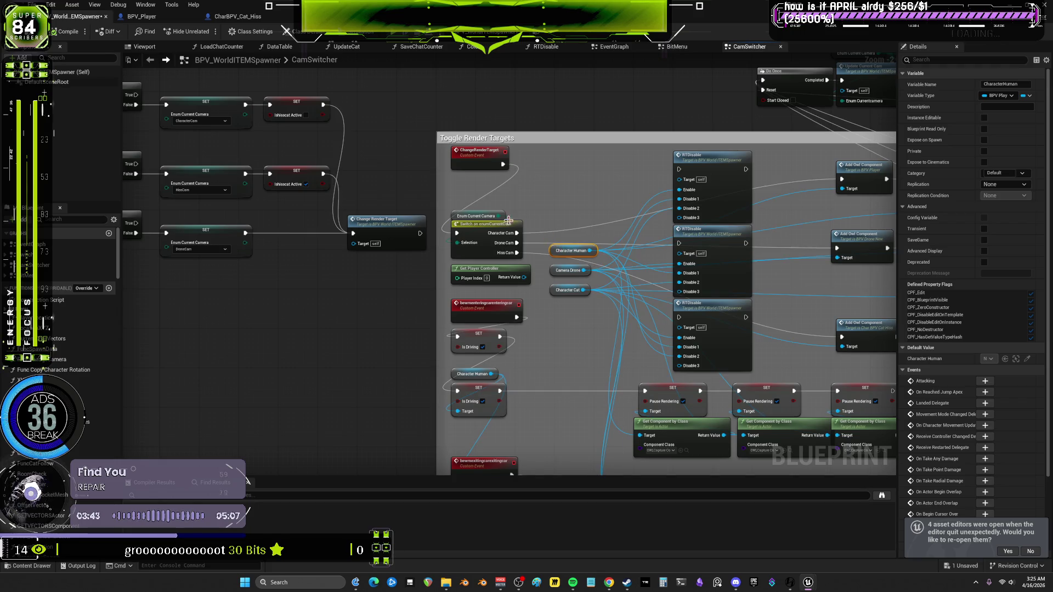
mouse_move(352, 204)
mouse_down()
mouse_move(654, 240)
mouse_move(694, 311)
mouse_move(810, 315)
mouse_move(822, 373)
mouse_up()
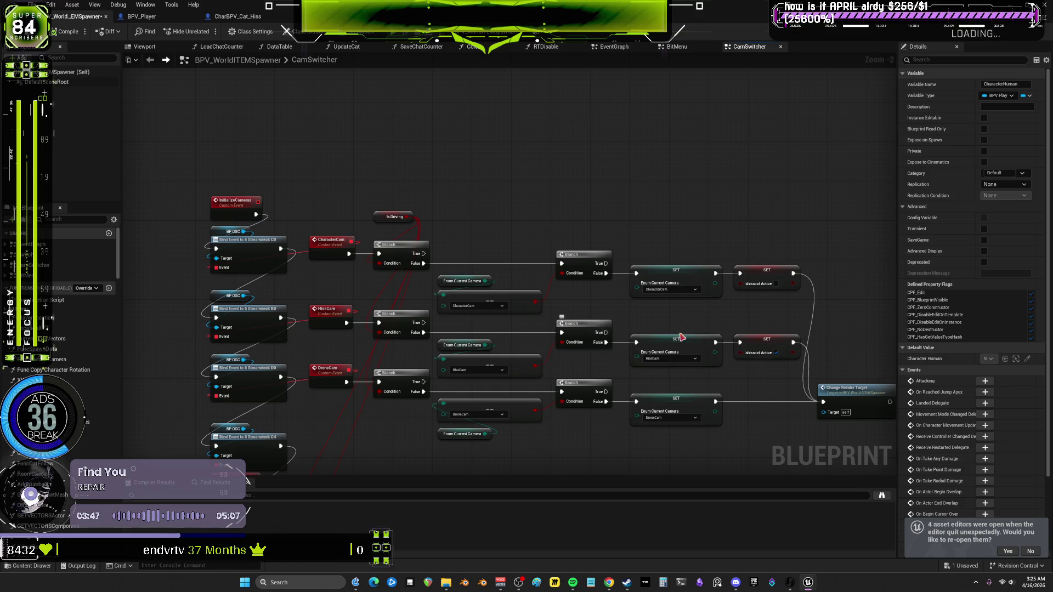
mouse_move(679, 320)
mouse_down()
mouse_move(662, 302)
mouse_move(683, 237)
mouse_move(431, 251)
mouse_move(589, 289)
mouse_up()
scroll(684, 237, up, 2)
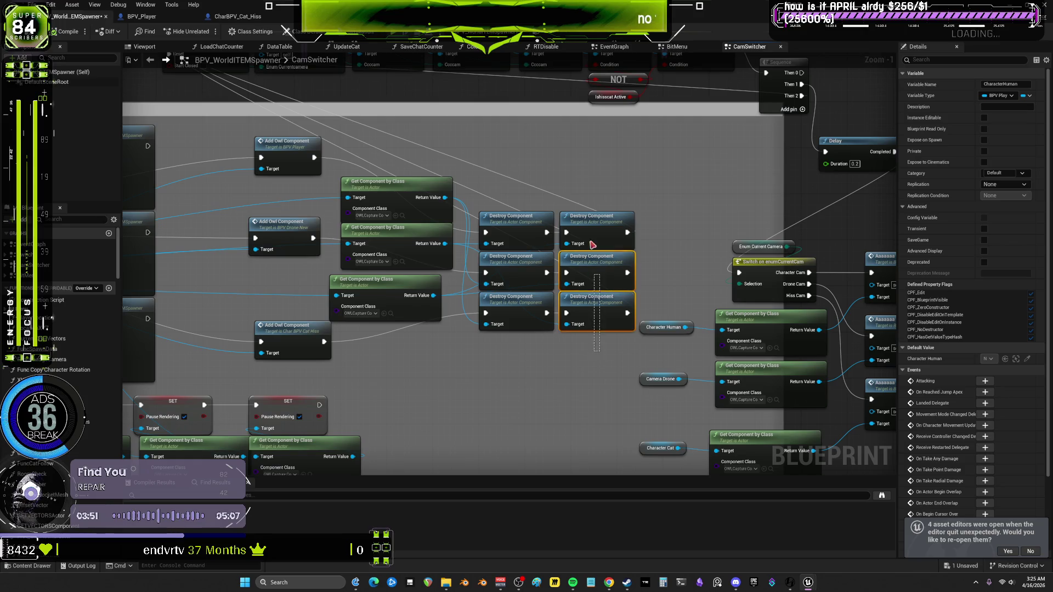
Move the three Get Component by Class nodes down into their rows
drag(593, 244, 513, 208)
key(ctrl+z)
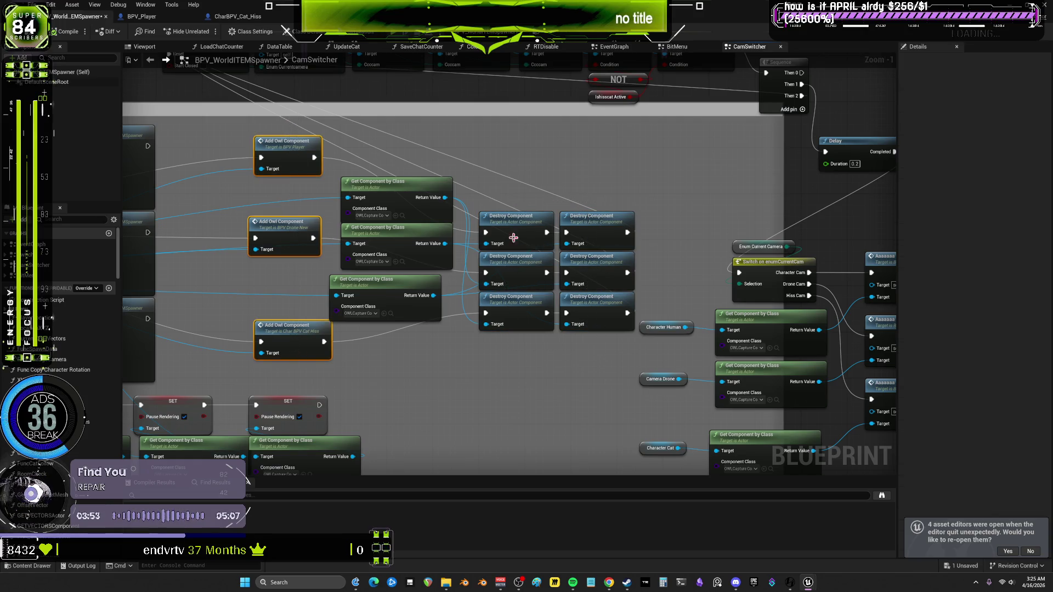
key(ctrl+y)
scroll(575, 308, up, 1)
click(493, 295)
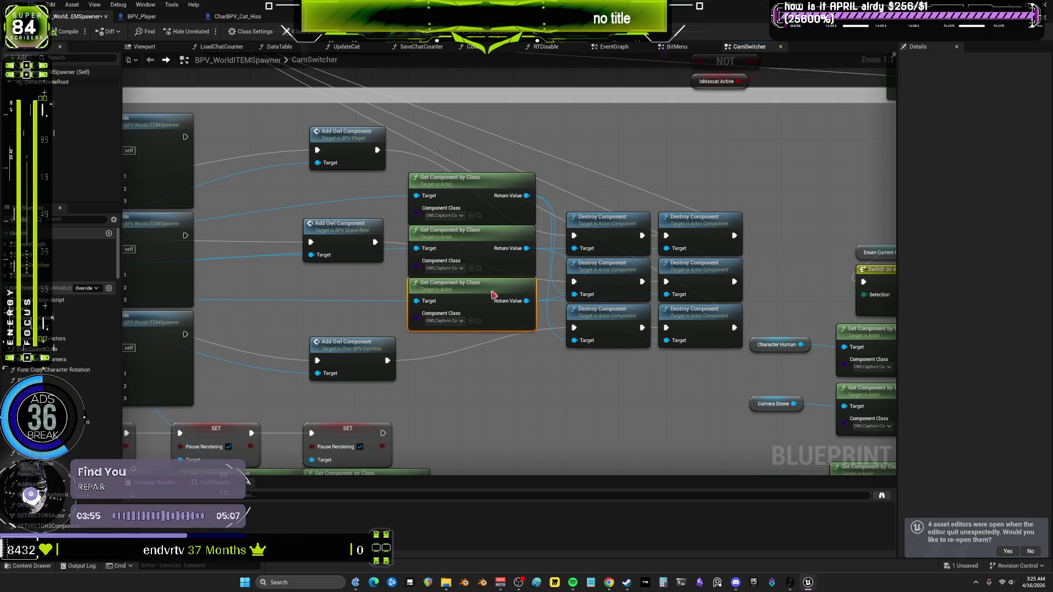
mouse_move(485, 224)
mouse_down()
mouse_move(488, 181)
mouse_move(491, 236)
mouse_move(506, 207)
mouse_up()
Place the player, drone and cat Add Owl Component nodes into the top, middle and bottom rows
mouse_move(360, 233)
mouse_down()
mouse_move(354, 265)
mouse_move(392, 266)
mouse_up()
mouse_move(370, 139)
mouse_down()
mouse_move(386, 225)
mouse_move(397, 214)
mouse_up()
mouse_move(375, 351)
mouse_down()
mouse_move(401, 318)
mouse_move(391, 319)
mouse_move(408, 316)
mouse_up()
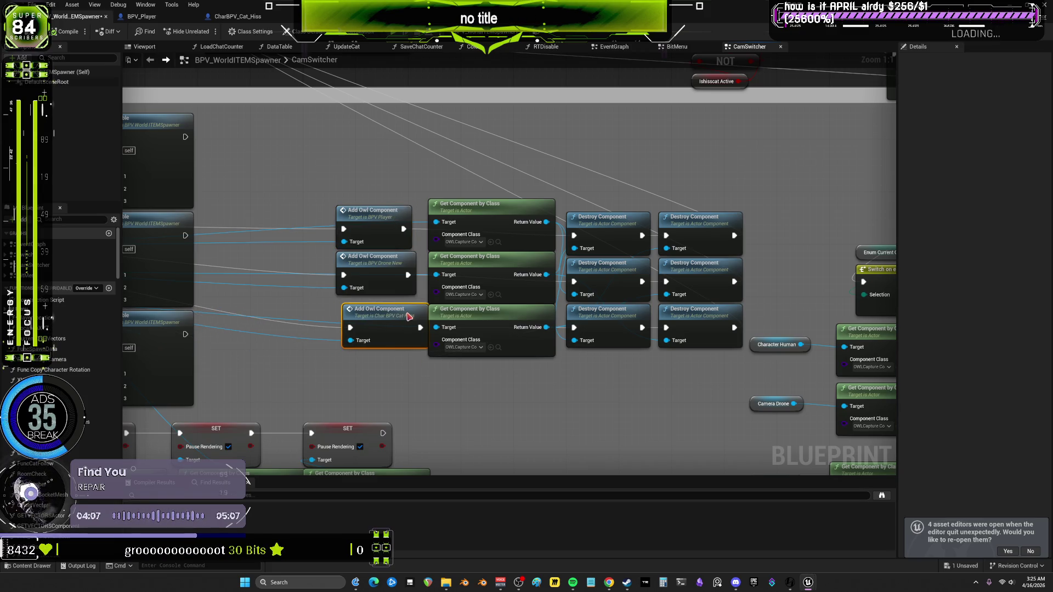
drag(403, 263, 416, 263)
drag(400, 217, 420, 210)
Align the top and middle node rows to one height with Shift+W
drag(763, 250, 387, 164)
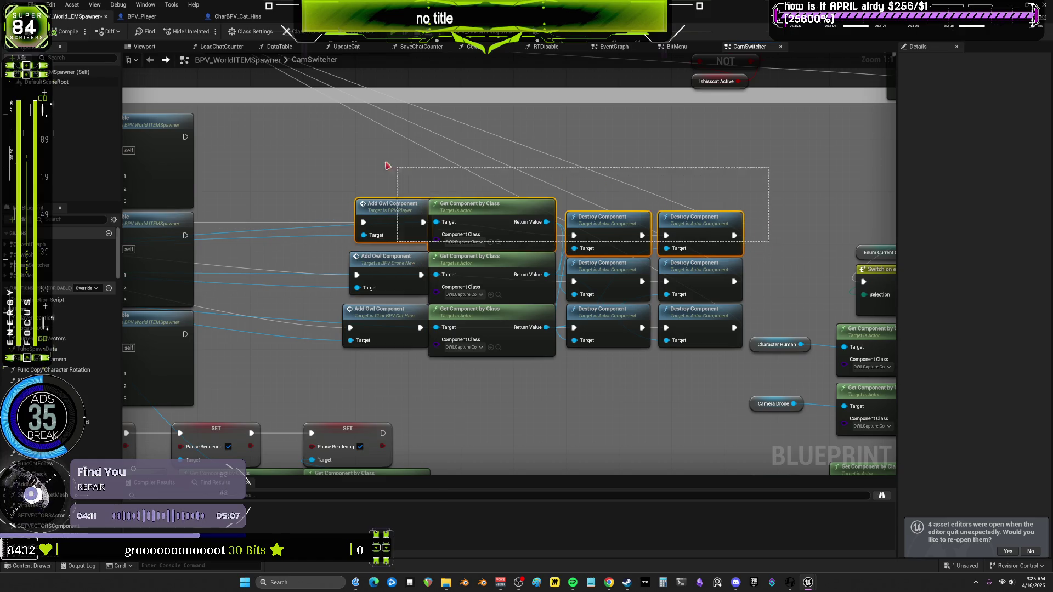
key(shift+w)
drag(747, 286, 395, 258)
key(shift+w)
drag(743, 366, 428, 316)
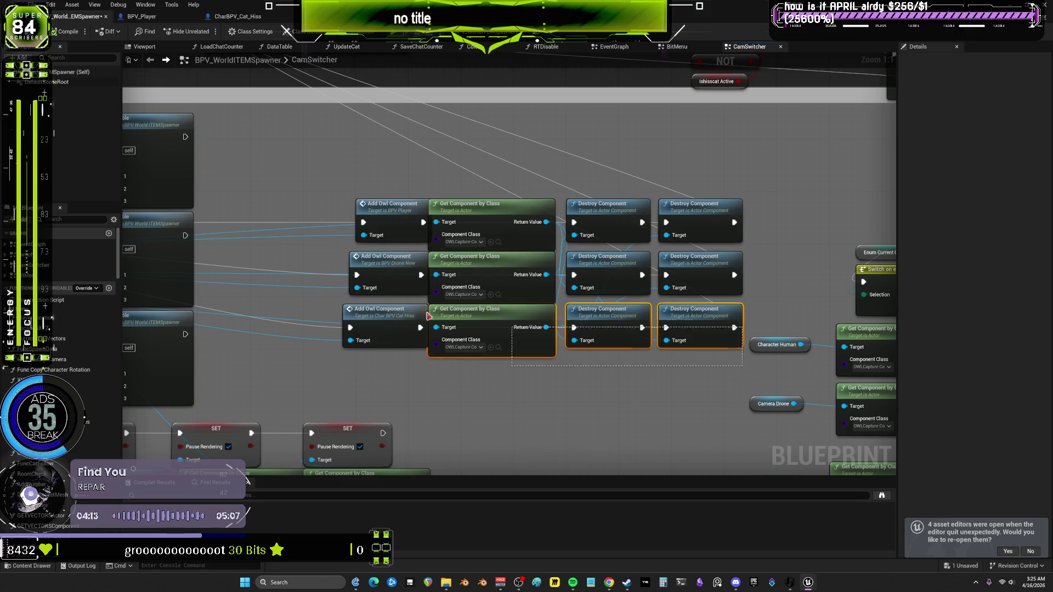
Left-align the Get Component column, undo stray arrangement changes, and shift the aligned block up-left
drag(526, 371, 351, 195)
key(shift+a)
drag(560, 192, 620, 393)
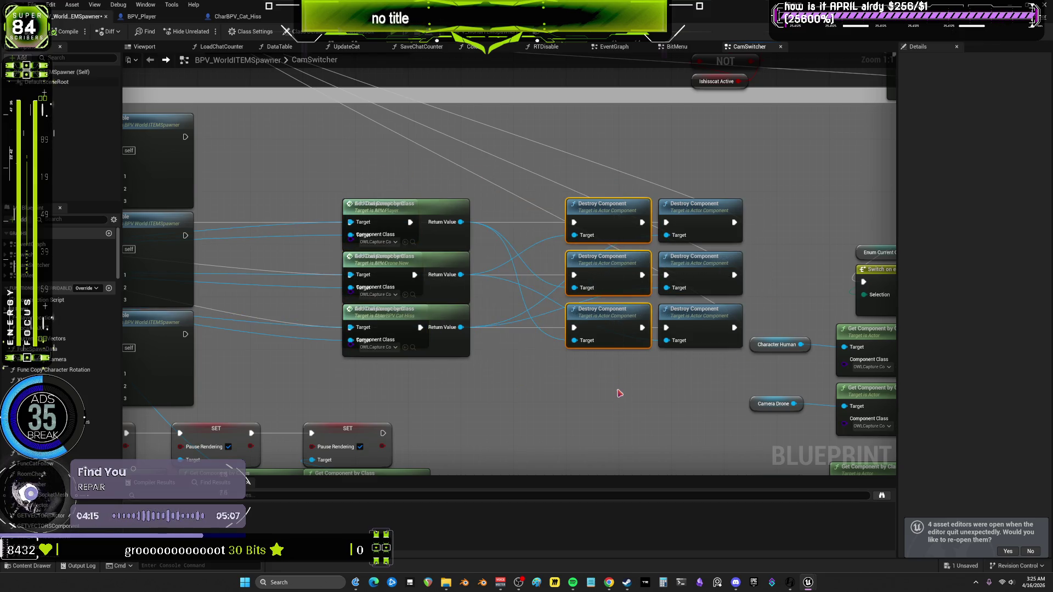
key(ctrl+z)
key(ctrl+z)
key(ctrl+z)
key(ctrl+z)
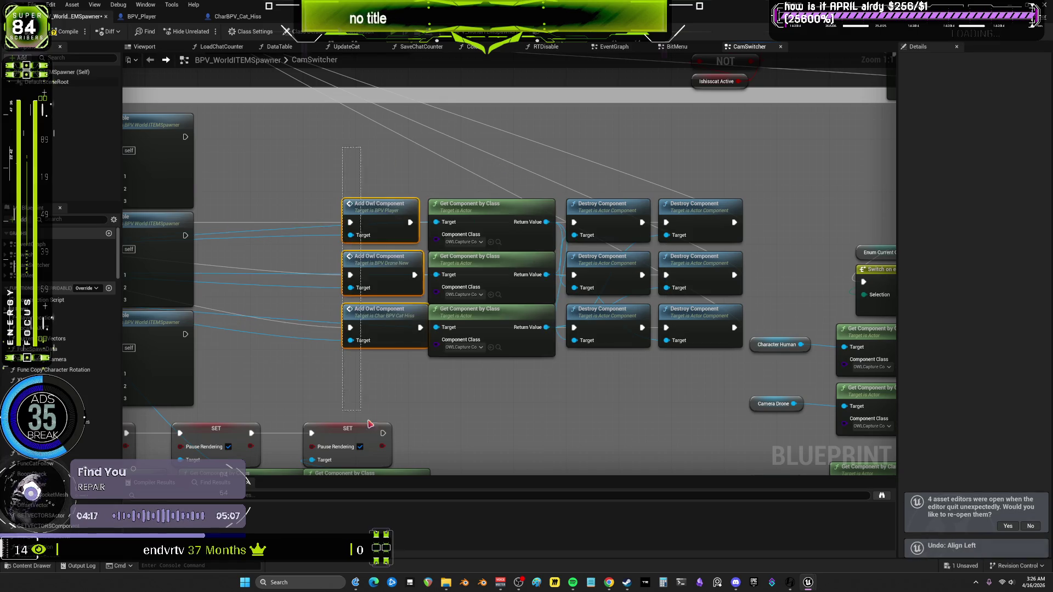
key(ctrl+z)
key(ctrl+z)
key(ctrl+z)
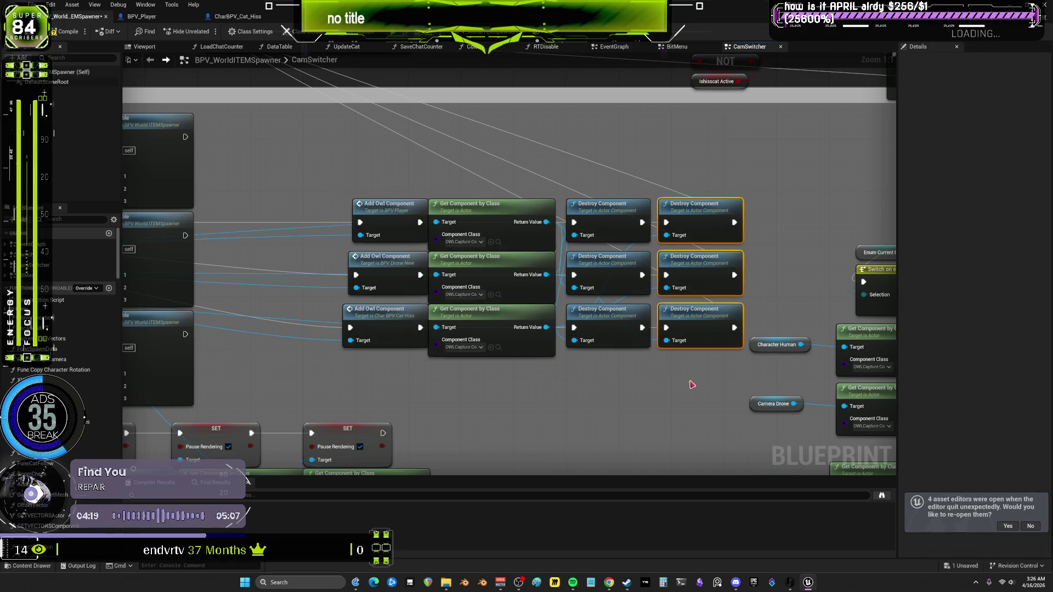
key(ctrl+z)
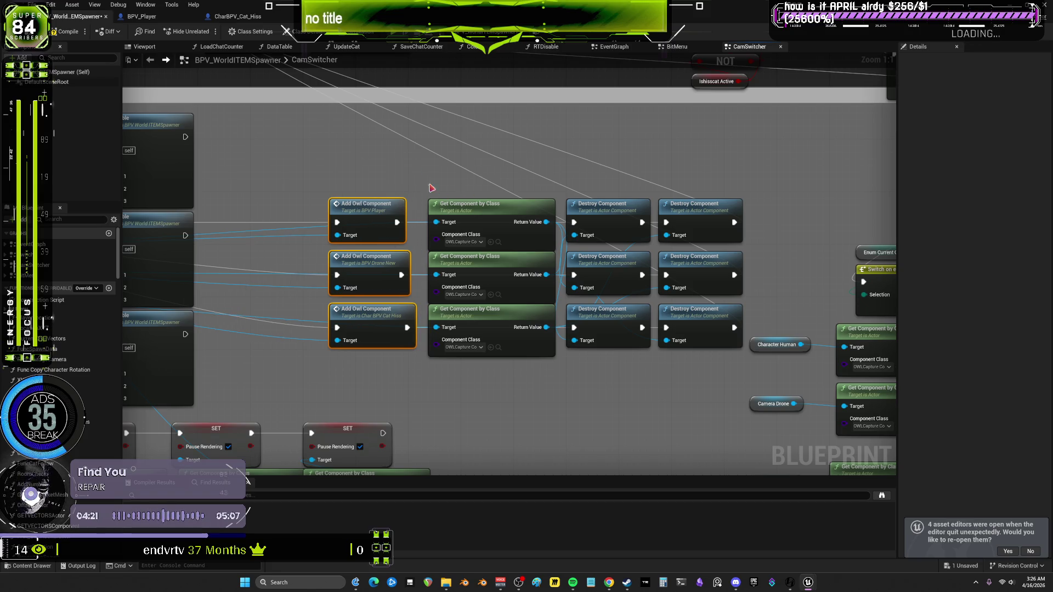
key(ctrl+z)
key(ctrl+z)
drag(311, 150, 585, 363)
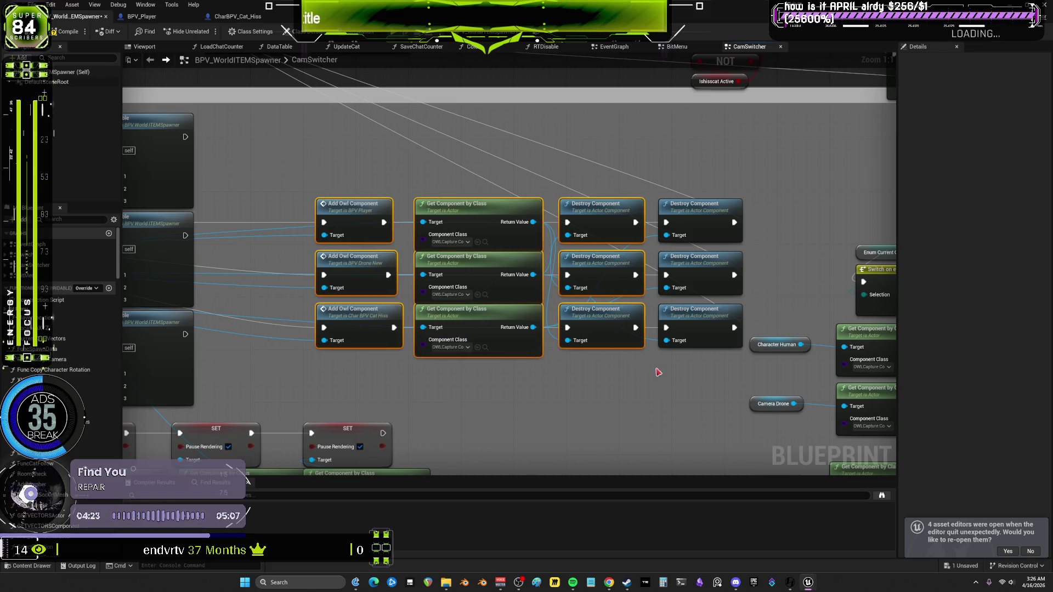
key(ctrl+z)
key(ctrl+z)
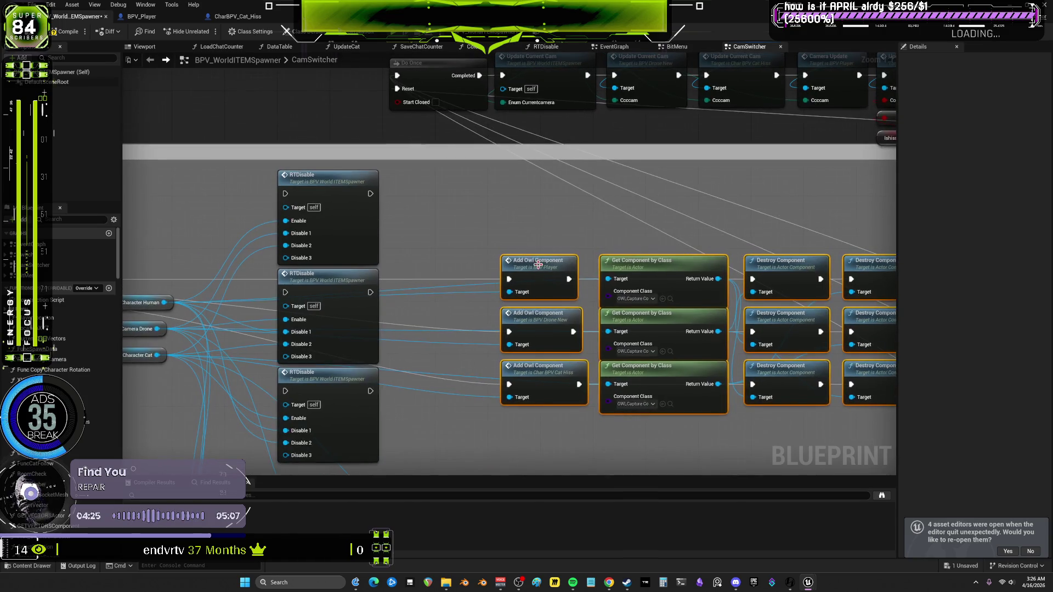
drag(538, 265, 466, 243)
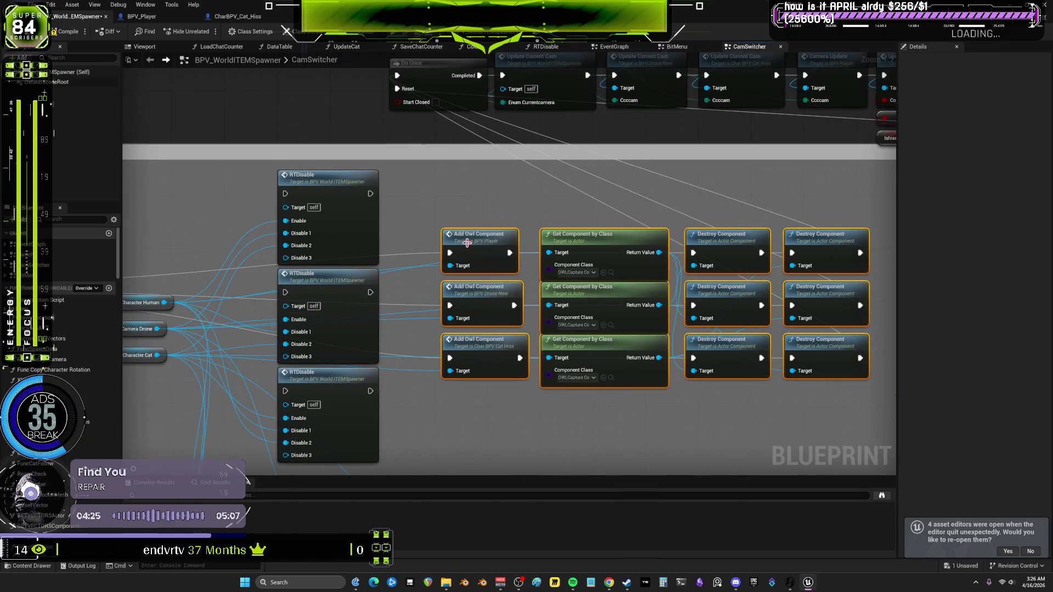